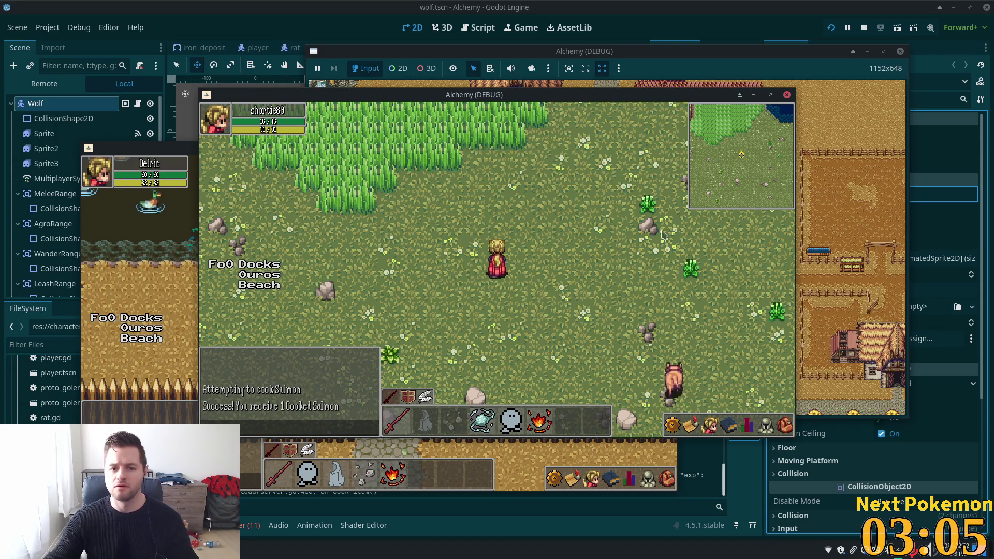
# Walk the character north through the rocky desert to the autumn trees and back toward the fence
pyautogui.click(538, 207)
pyautogui.press('Up')
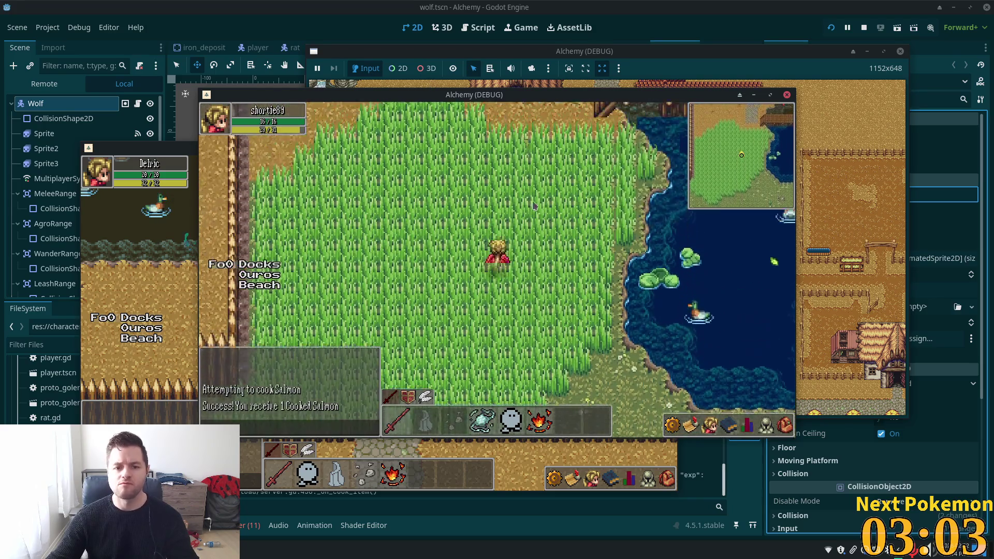
pyautogui.press('Up')
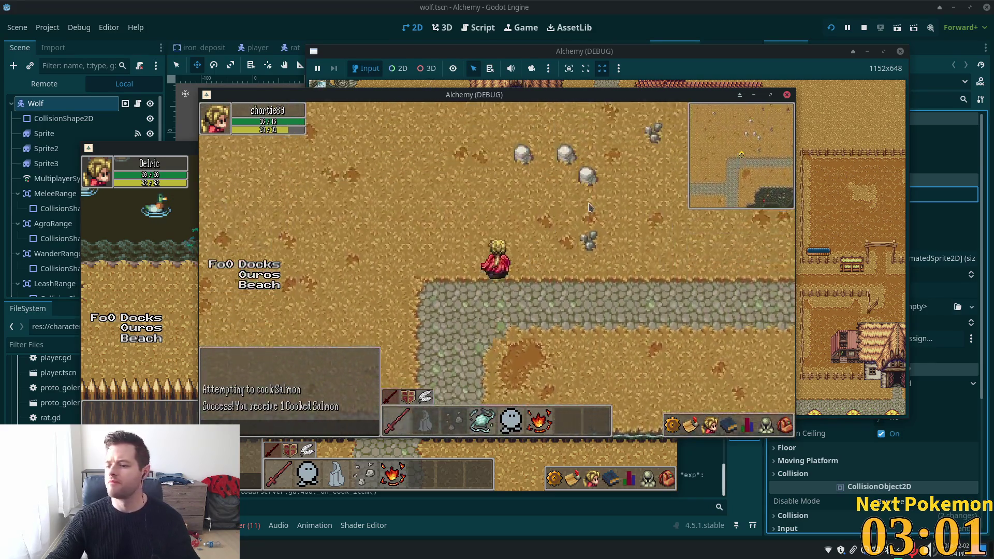
pyautogui.press('Up')
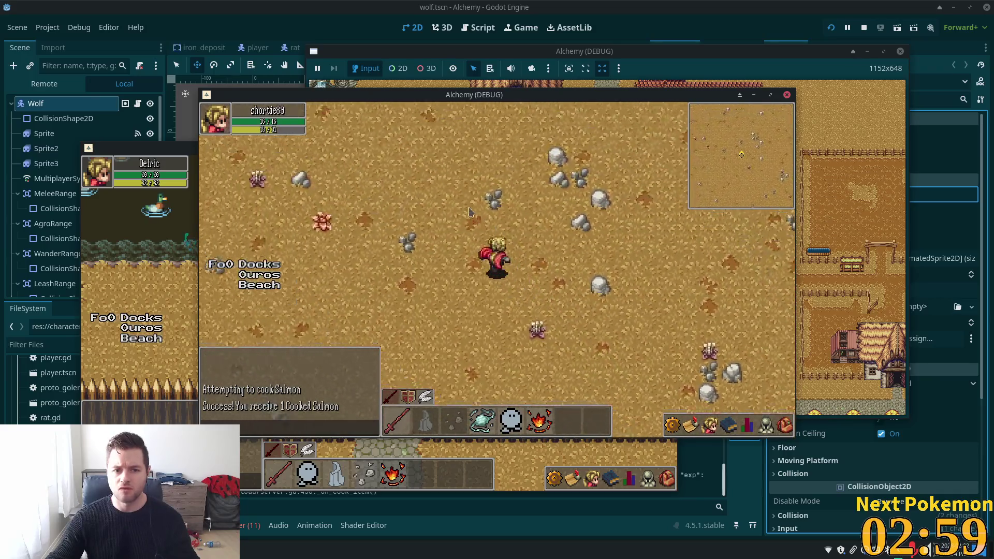
pyautogui.press('Up')
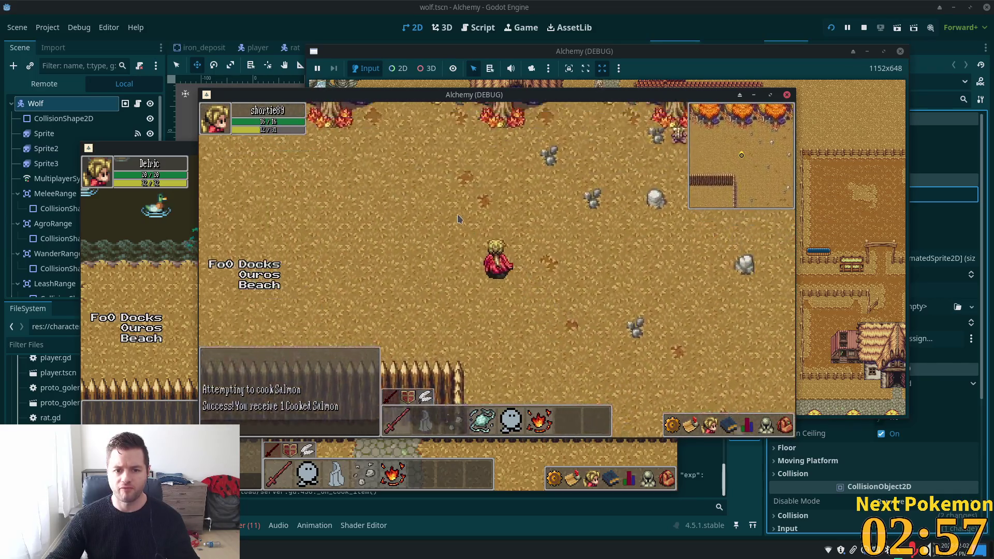
pyautogui.press('Left')
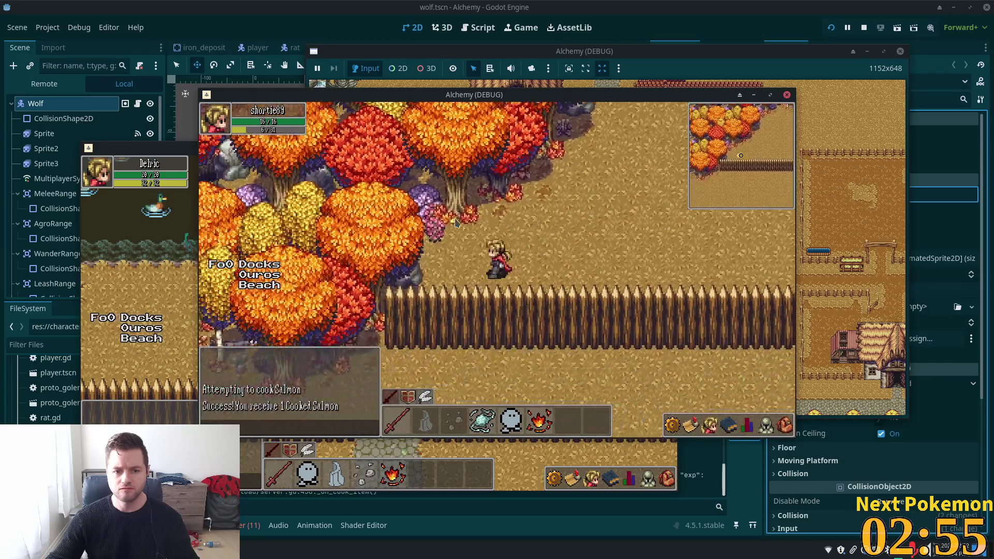
pyautogui.press('Right')
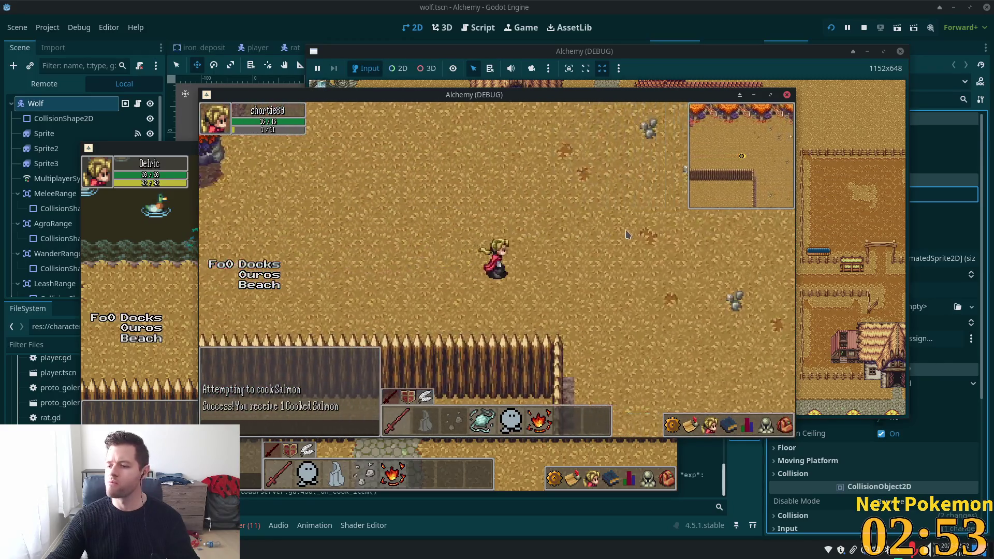
pyautogui.press('Up')
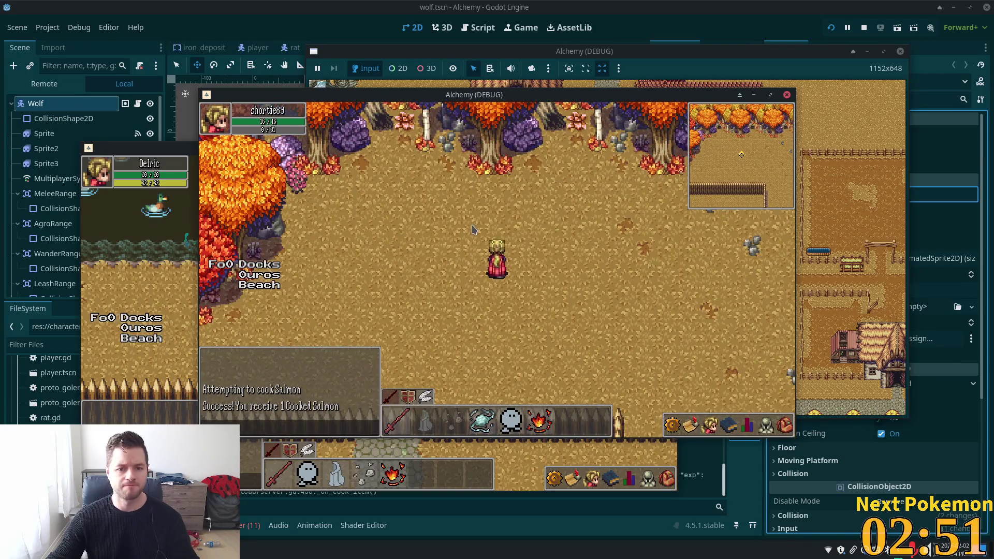
pyautogui.press('Down')
pyautogui.press('Right')
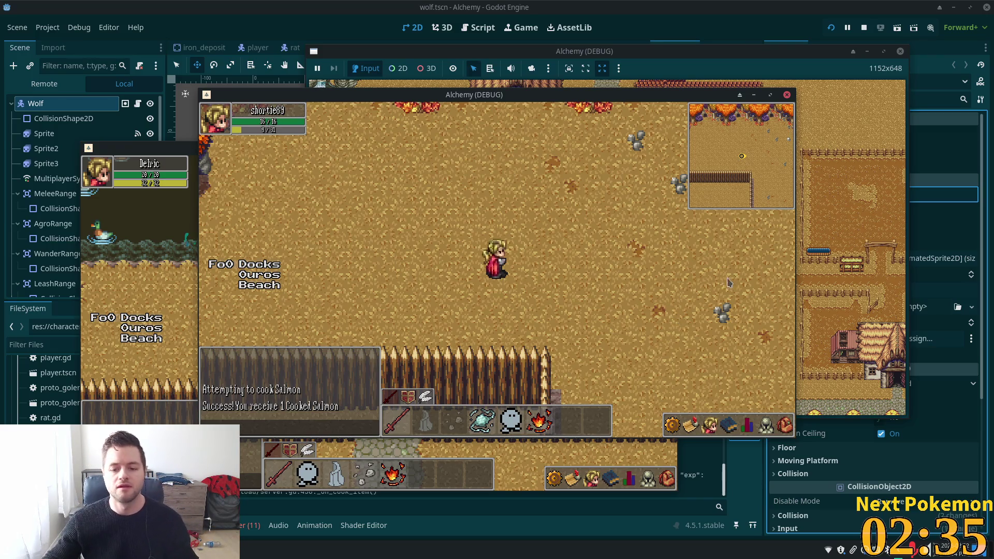
# Walk east and diagonally across the desert, then west among the autumn trees, and stop the game
pyautogui.press('d')
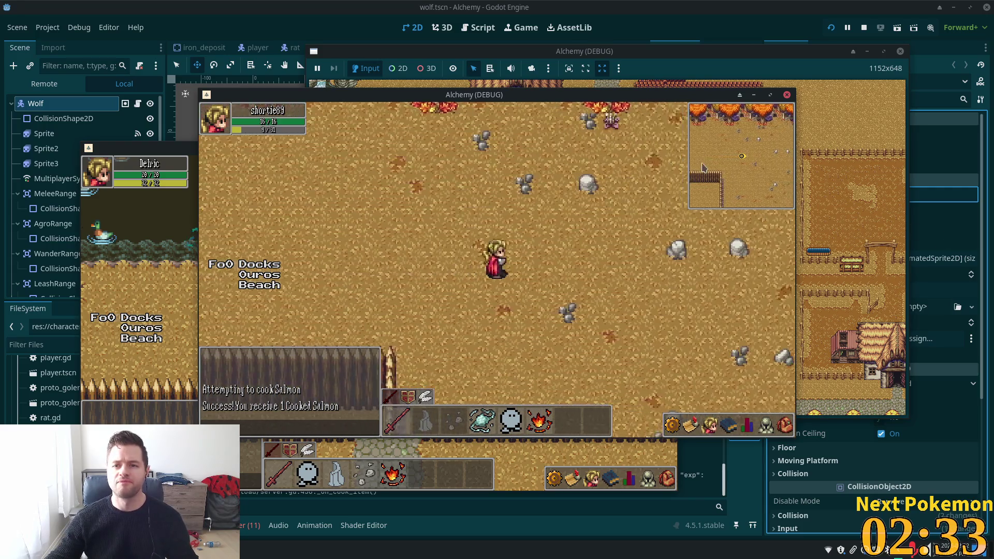
pyautogui.press('d')
pyautogui.press('s')
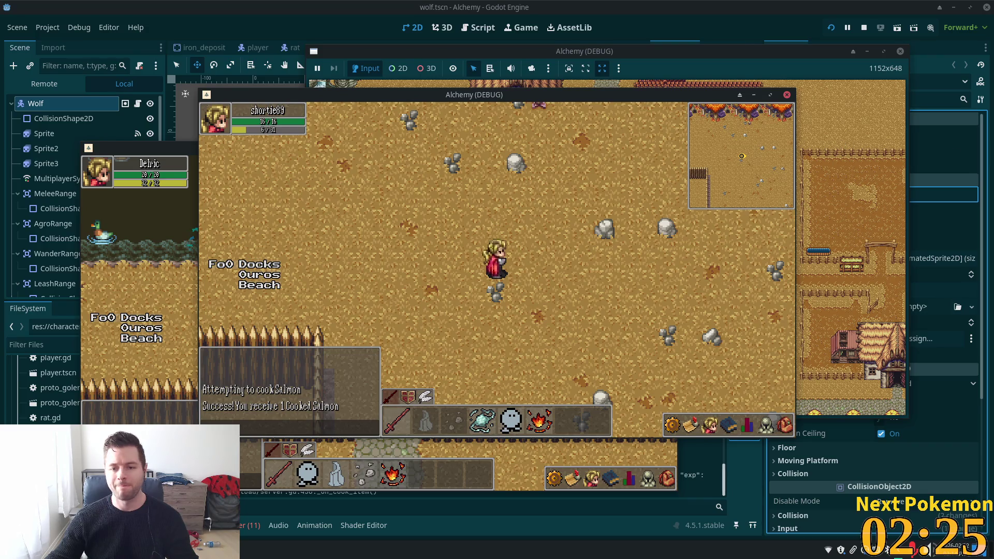
pyautogui.press('Up')
pyautogui.press('Left')
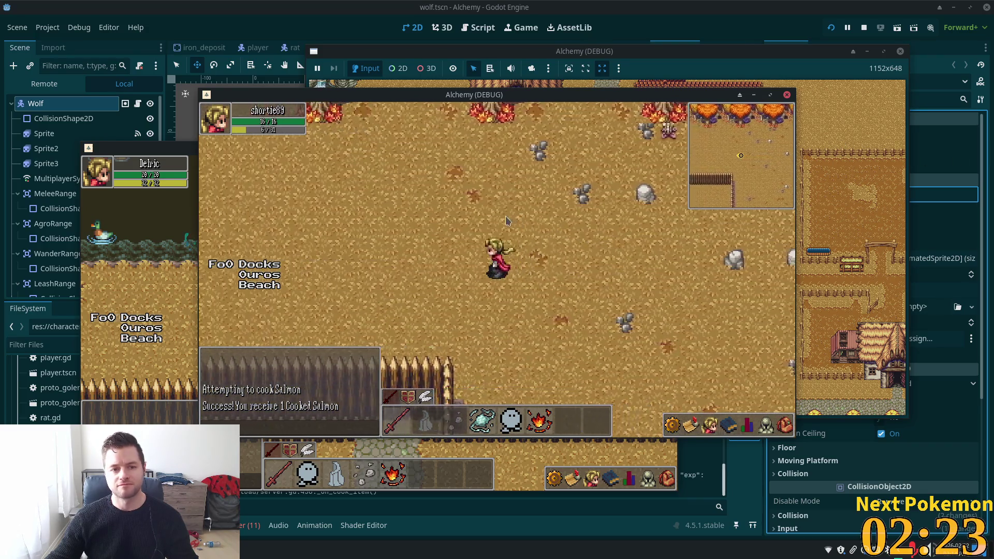
pyautogui.press('Left')
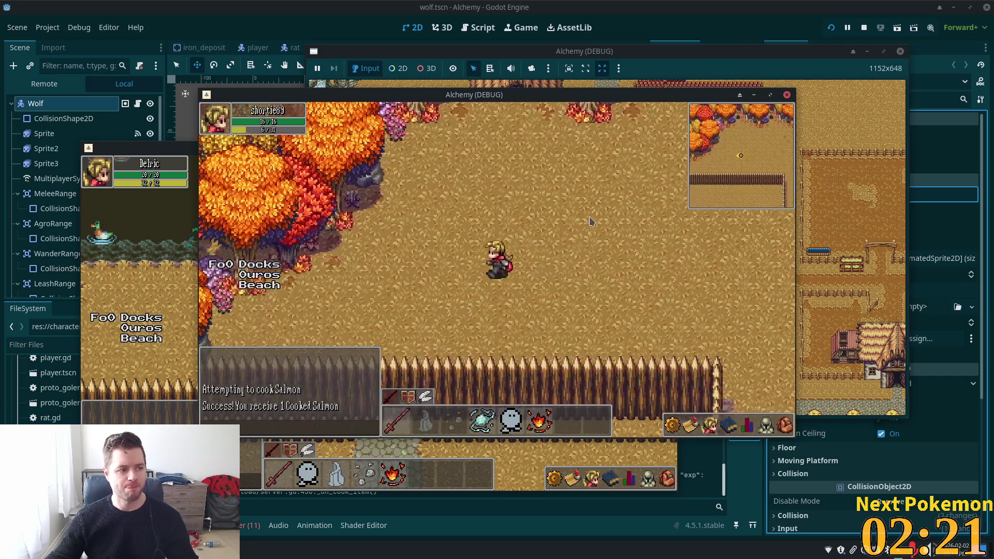
pyautogui.press('F8')
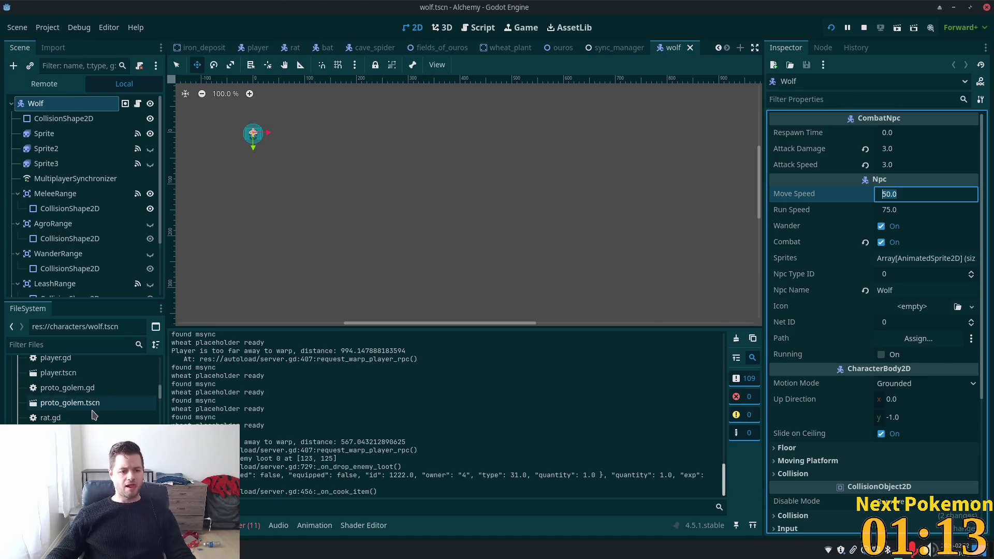
# Duplicate wolf.tscn in the characters folder as boar.tscn
pyautogui.scroll(-3, 62, 393)
pyautogui.click(47, 369)
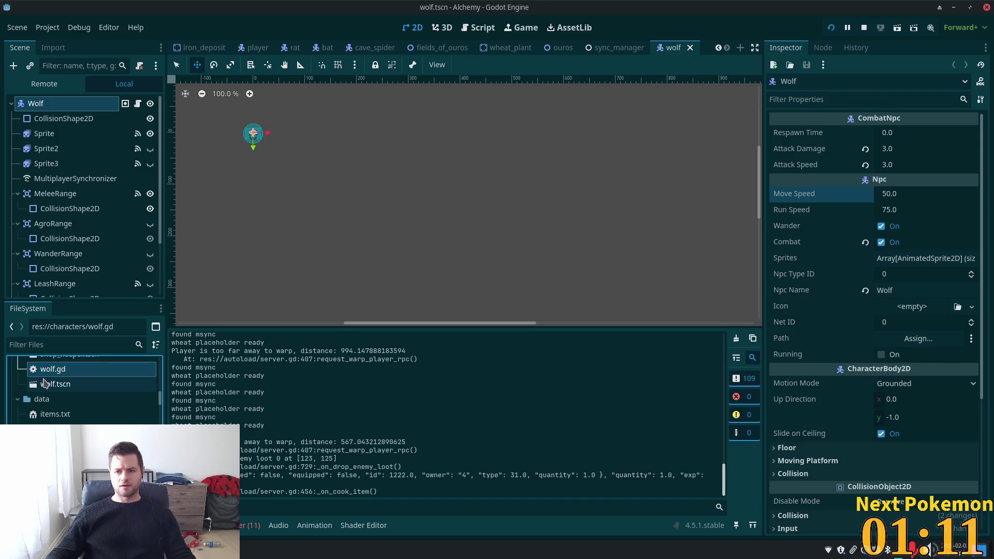
pyautogui.click(58, 385)
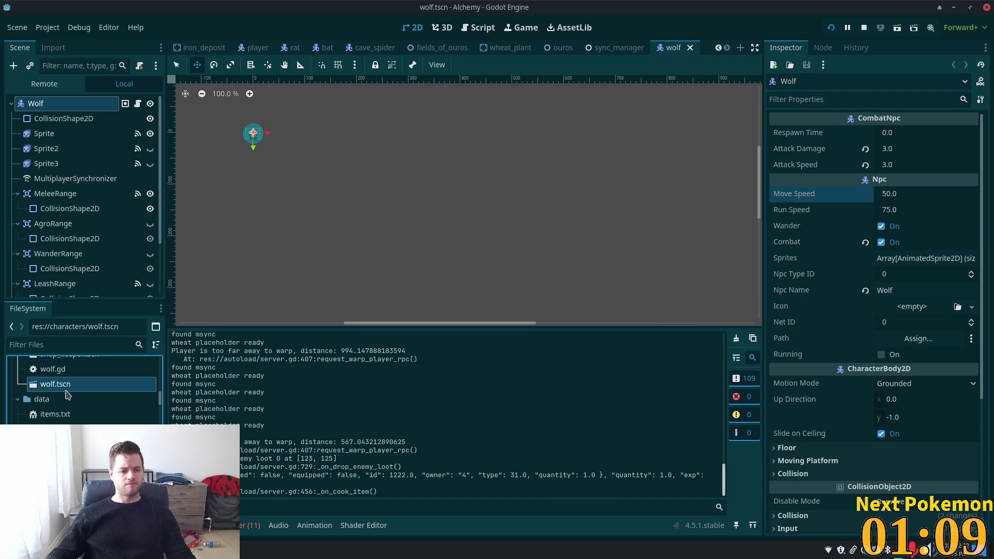
pyautogui.hotkey('ctrl', 'd')
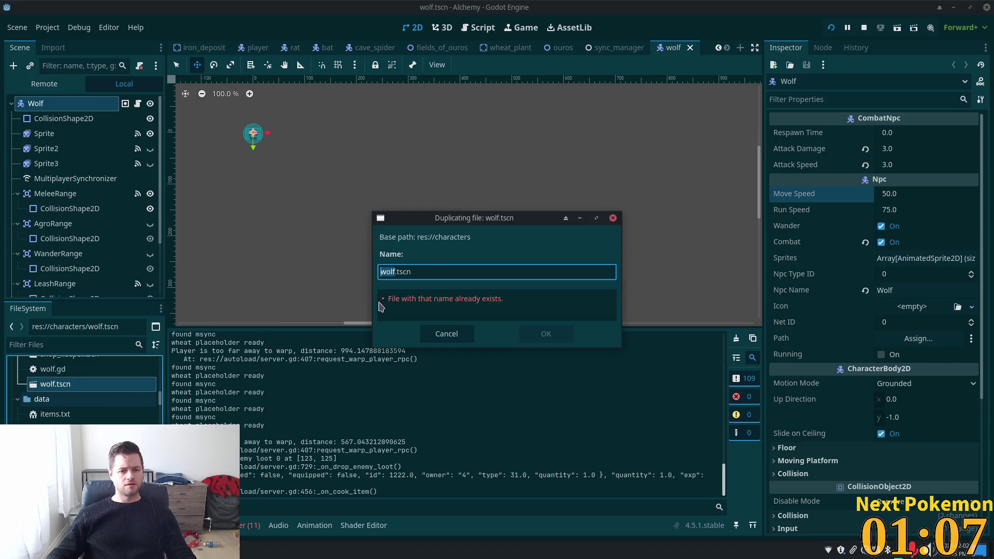
pyautogui.write('boar')
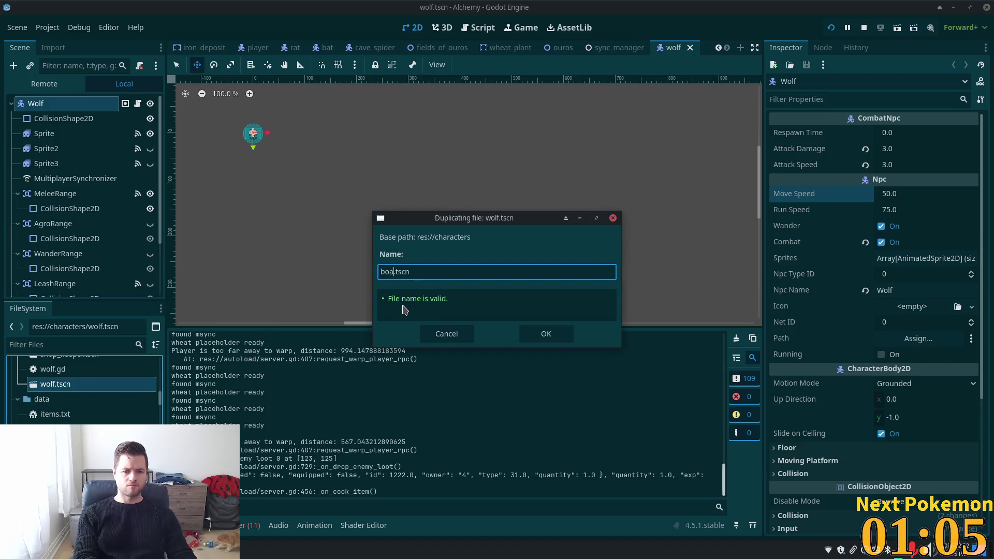
pyautogui.press('Return')
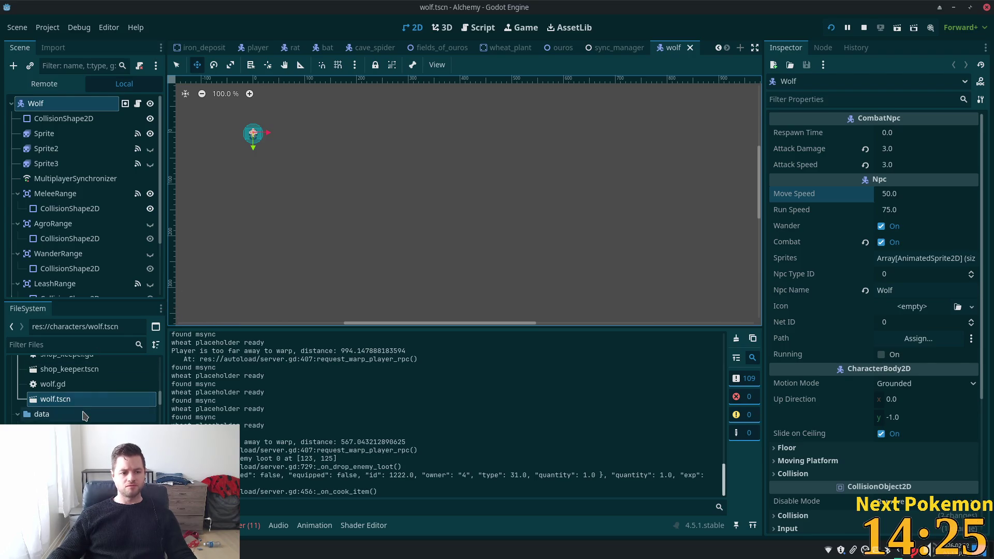
# Open boar.tscn and rename its root node from Wolf to Boar
pyautogui.scroll(5, 102, 409)
pyautogui.scroll(10, 102, 416)
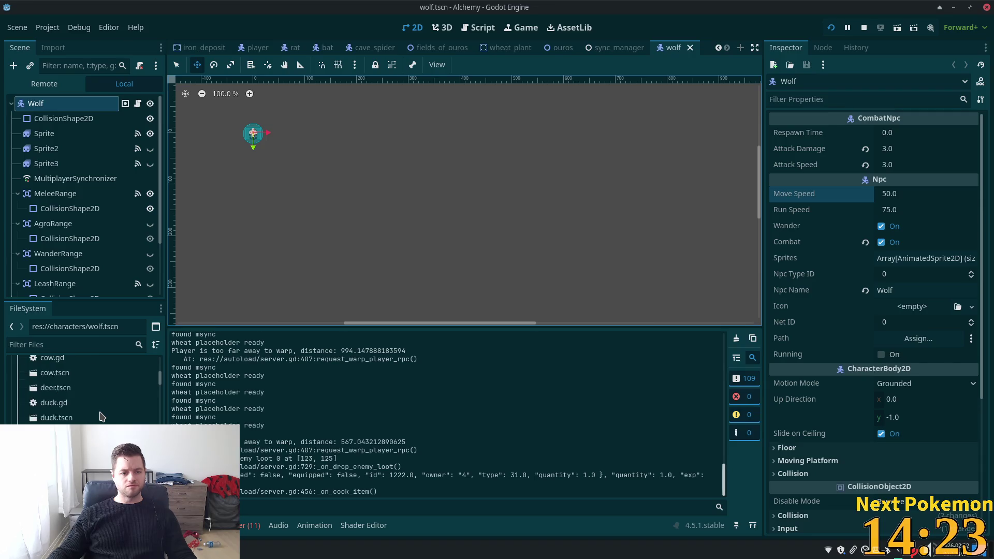
pyautogui.doubleClick(56, 390)
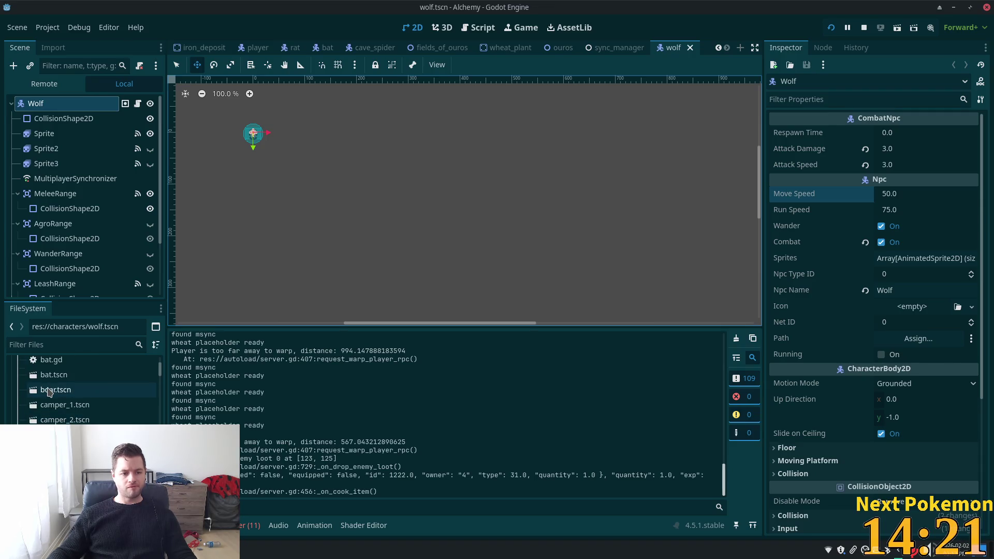
pyautogui.click(36, 104)
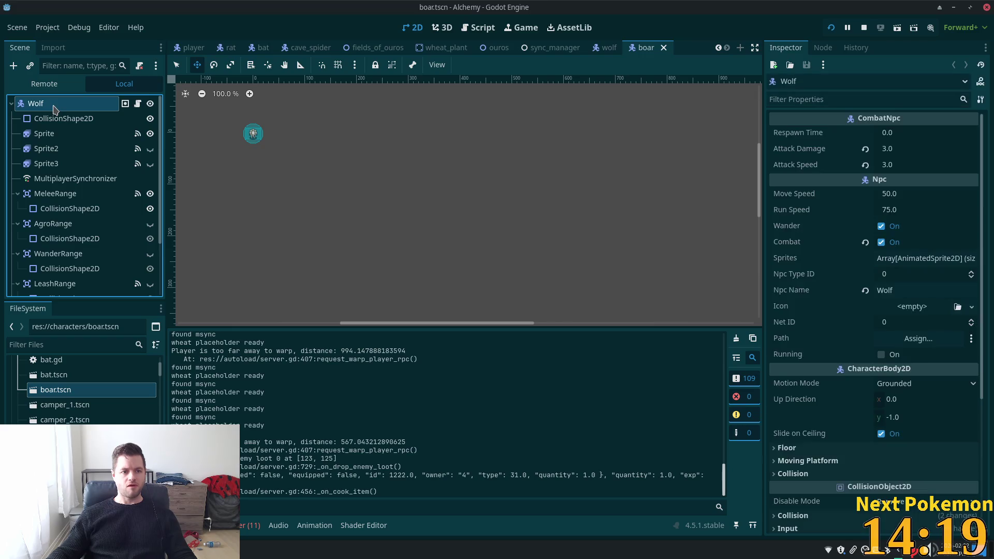
pyautogui.click(37, 103)
pyautogui.write('Boar')
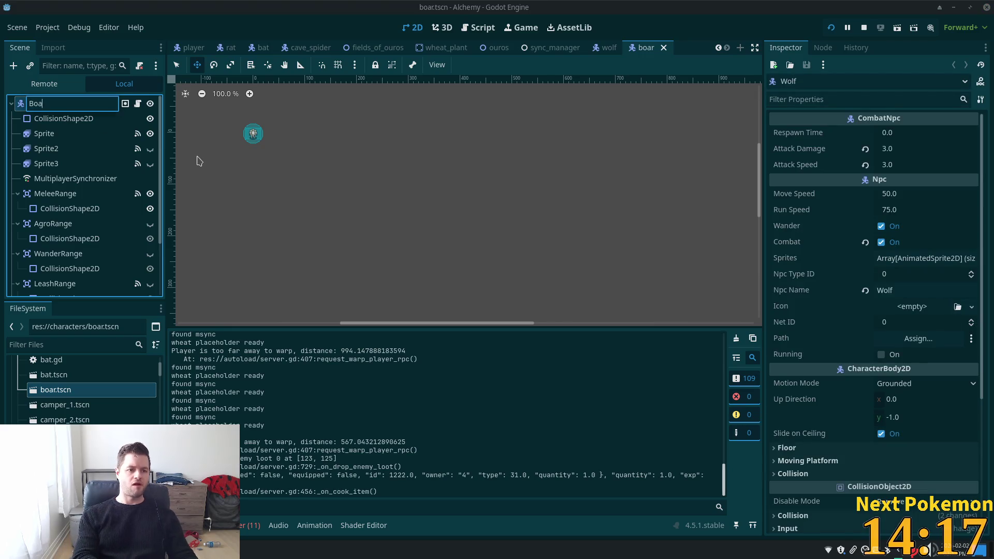
pyautogui.press('Return')
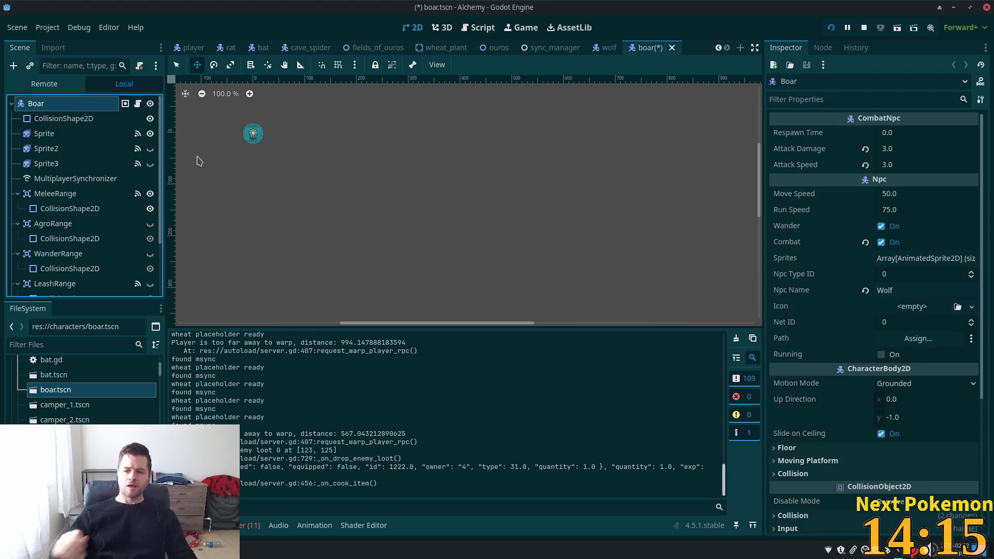
# Set the Npc Name property to Boar and save the boar scene
pyautogui.click(890, 291)
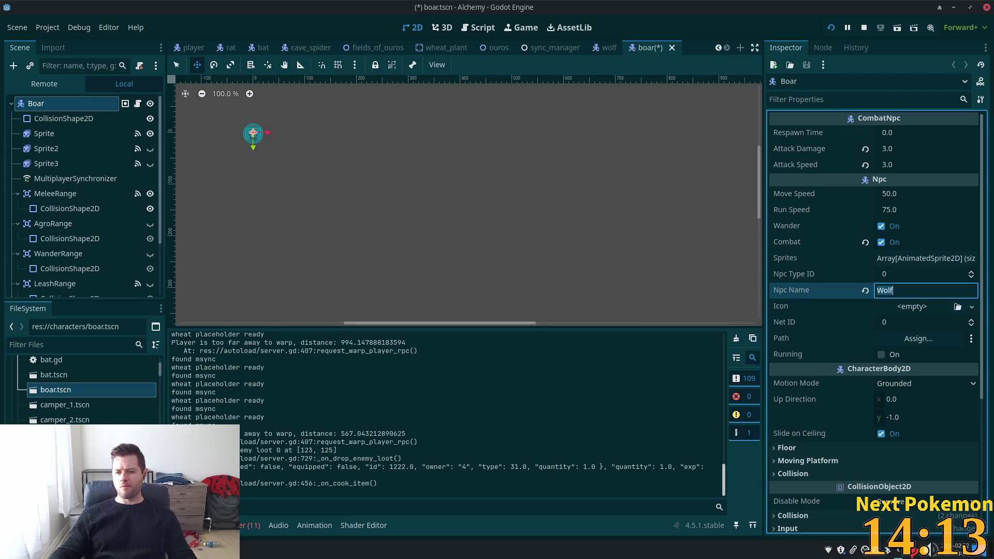
pyautogui.write('Boar')
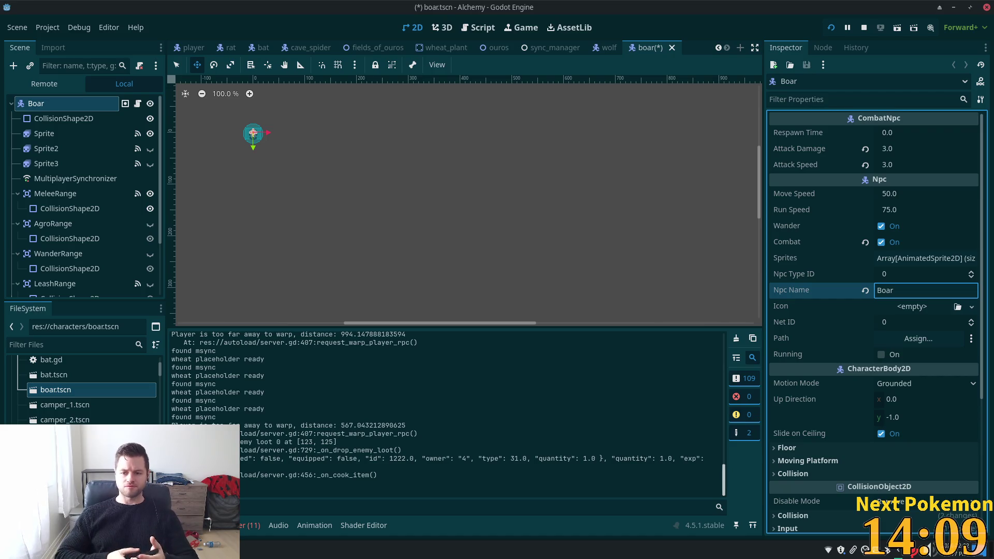
pyautogui.press('Tab')
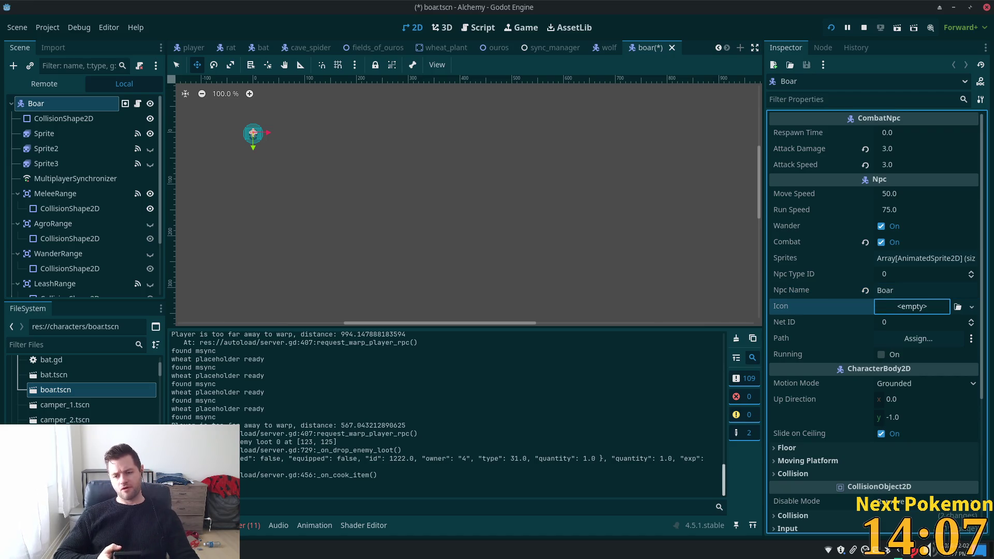
pyautogui.hotkey('ctrl', 's')
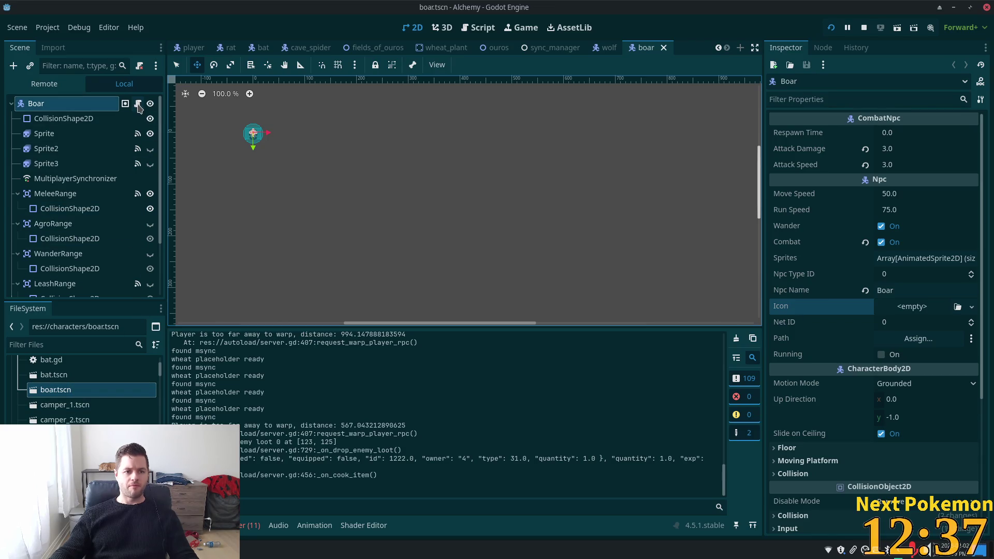
# Detach the Boar node's wolf script and attach a new boar.gd script
pyautogui.click(139, 108)
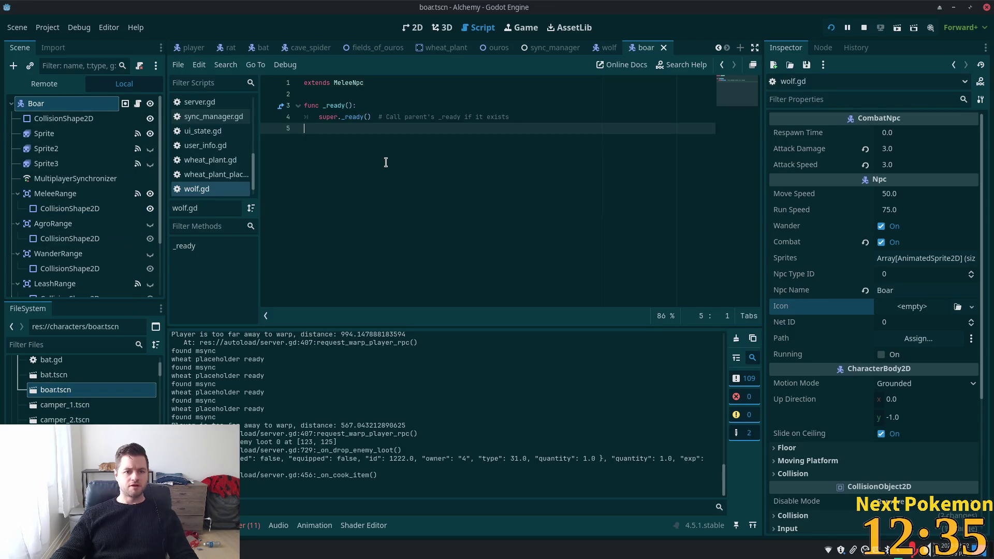
pyautogui.hotkey('ctrl', 'a')
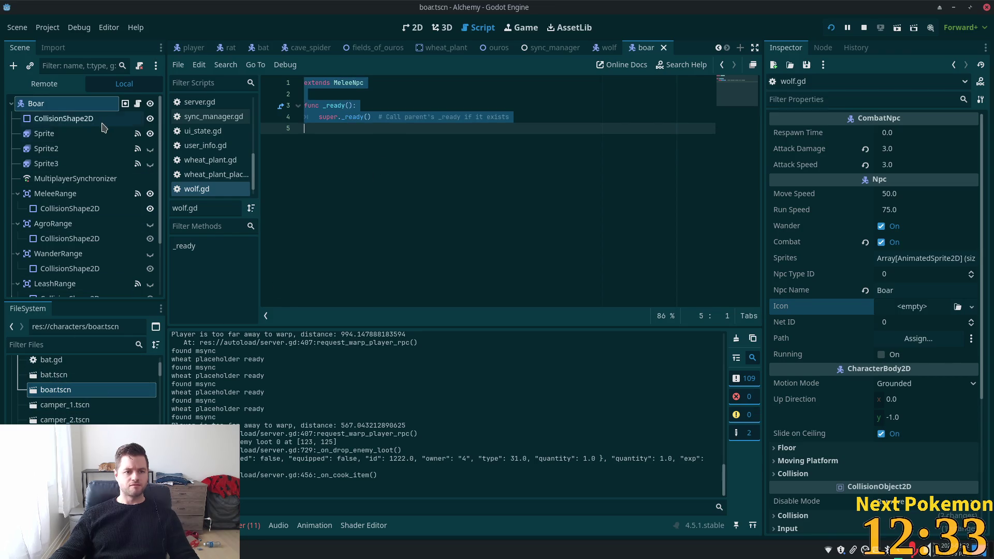
pyautogui.click(139, 67)
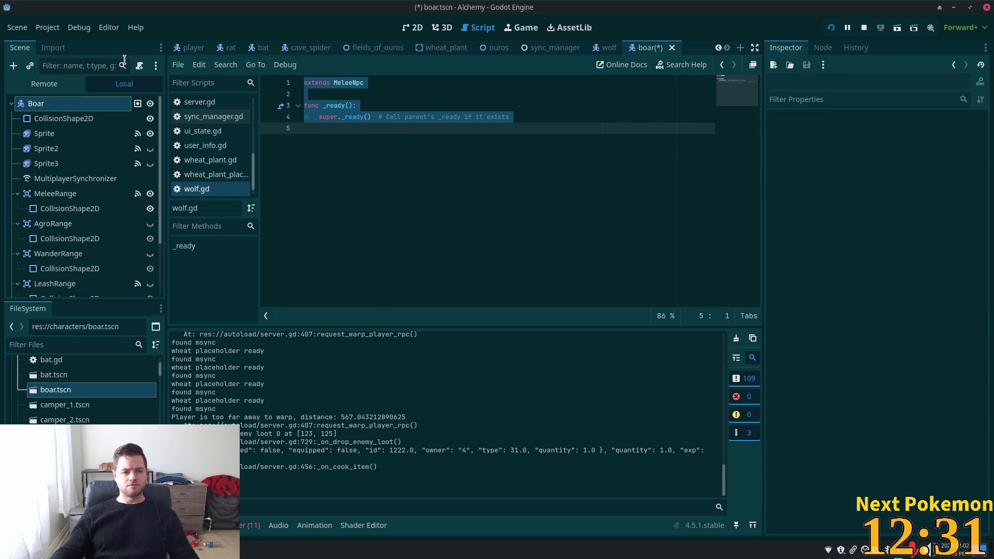
pyautogui.click(140, 66)
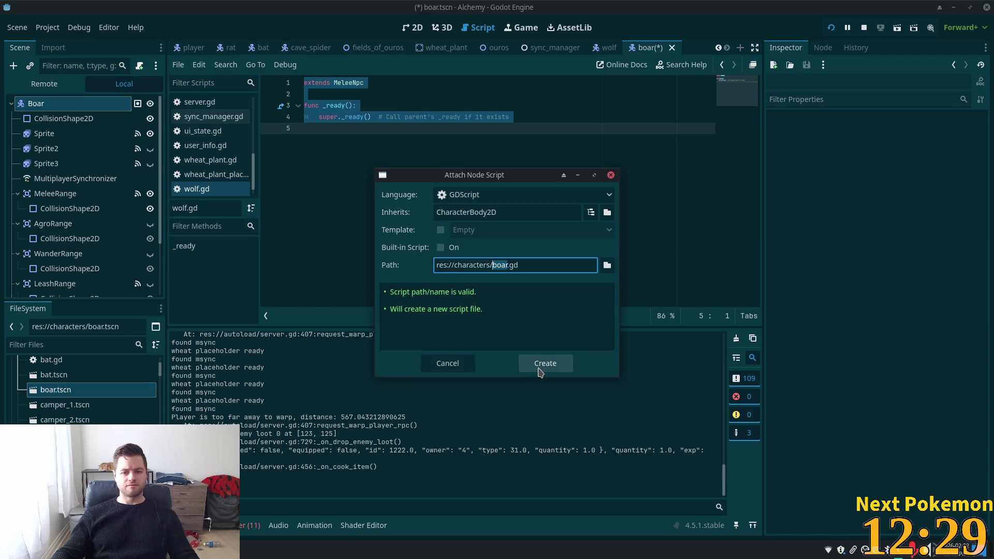
pyautogui.click(542, 365)
# Fill boar.gd with 'extends MeleeNpc' and a _ready calling super._ready(), and save
pyautogui.hotkey('ctrl', 'a')
pyautogui.write("extends MeleeNpc  func _ready(): \tsuper._ready()  # Call parent's _ready if it exists")
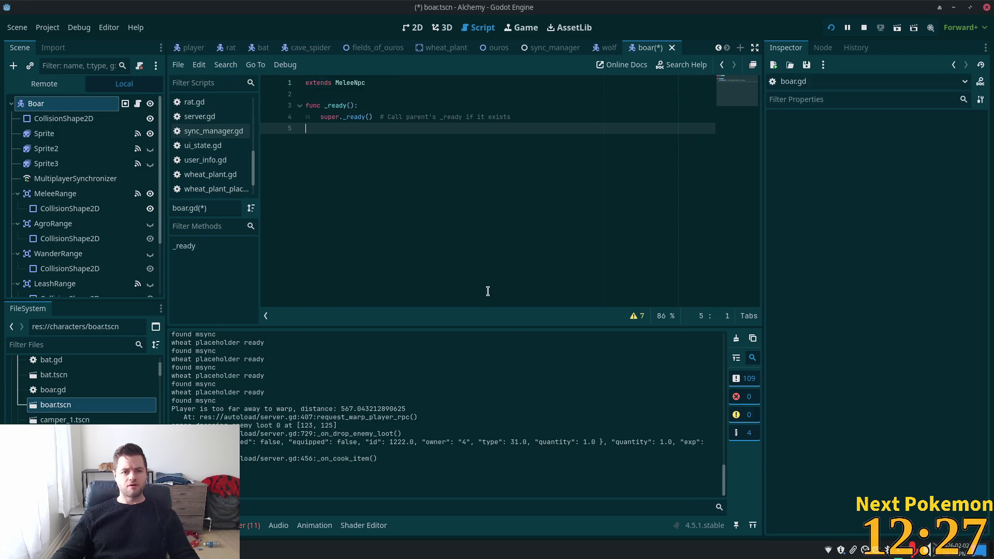
pyautogui.hotkey('ctrl', 's')
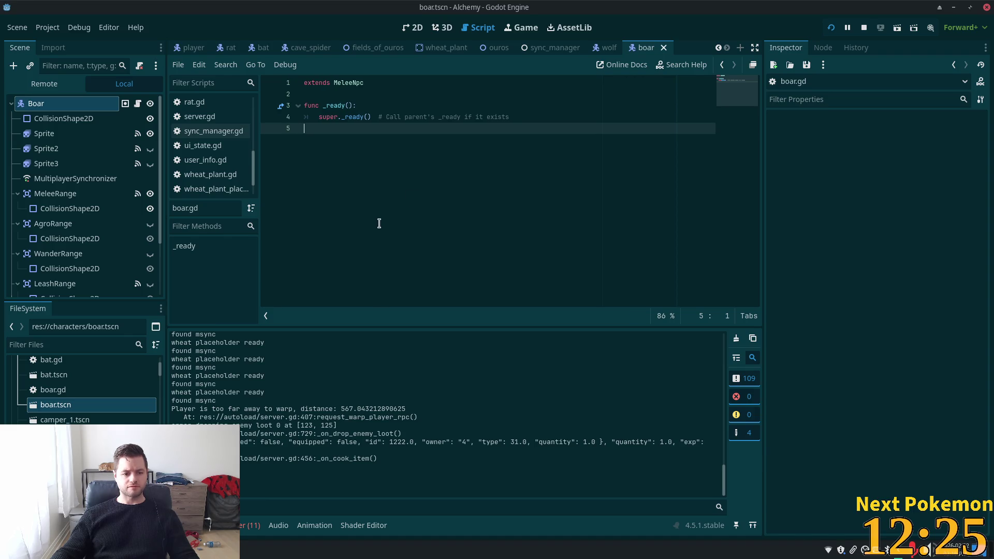
pyautogui.click(379, 108)
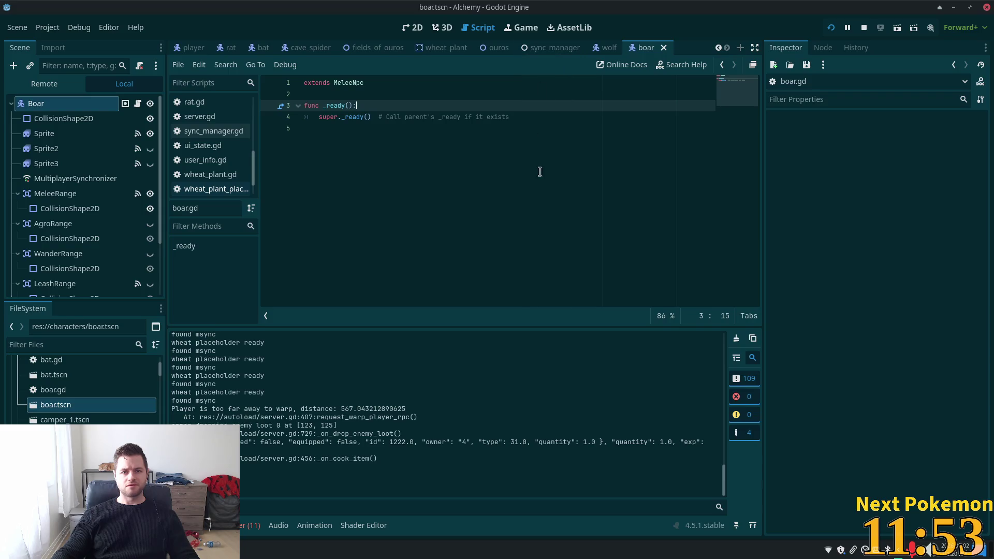
pyautogui.click(535, 188)
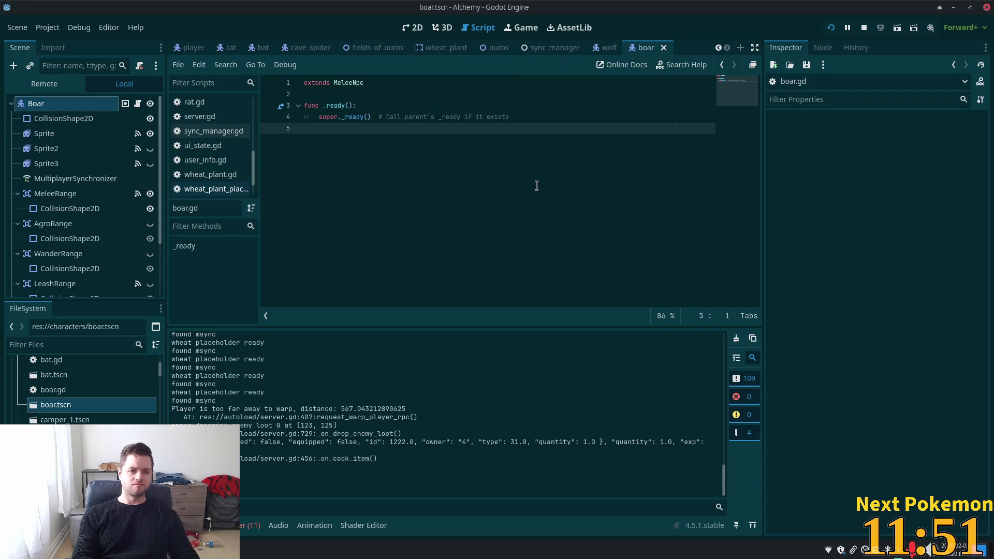
pyautogui.hotkey('alt', 'shift', 'o')
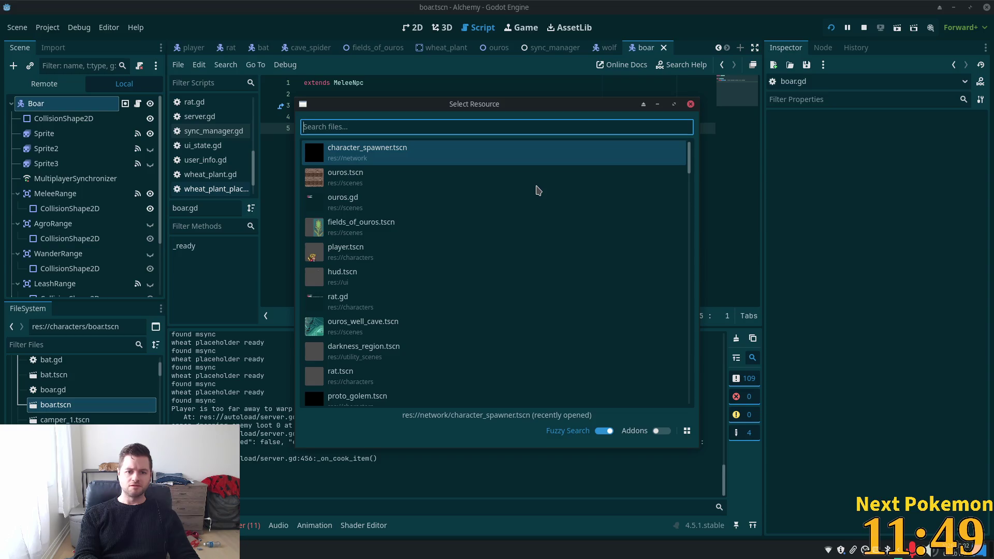
# Add boar.tscn as a new last element of character_spawner's Auto Spawn List and save
pyautogui.press('Return')
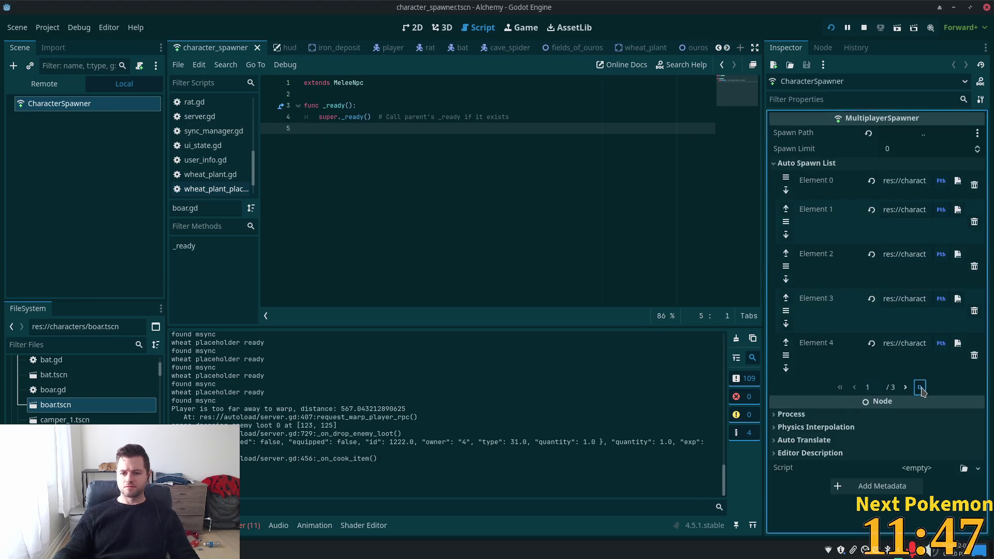
pyautogui.click(921, 389)
pyautogui.click(883, 344)
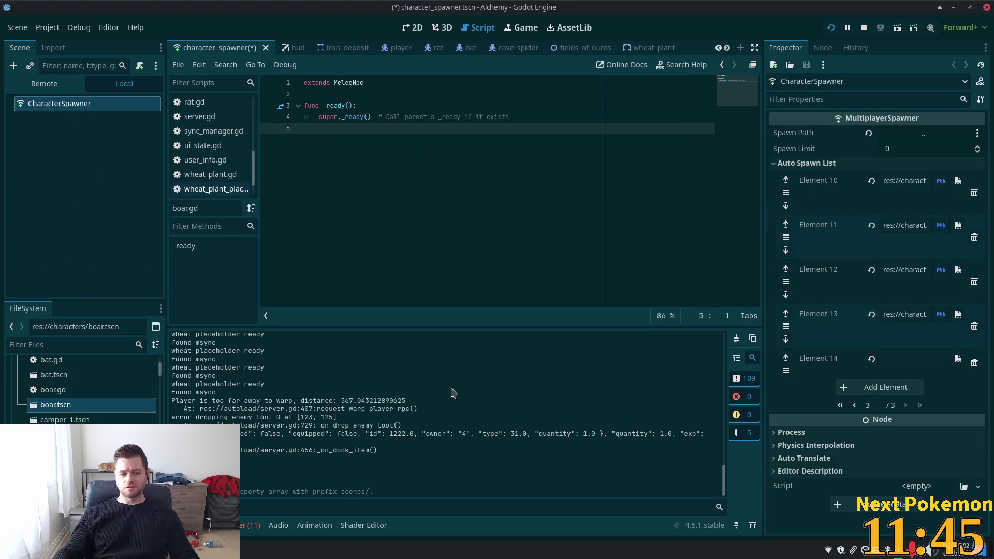
pyautogui.moveTo(55, 404)
pyautogui.mouseDown()
pyautogui.moveTo(282, 385)
pyautogui.moveTo(953, 373)
pyautogui.moveTo(906, 359)
pyautogui.mouseUp()
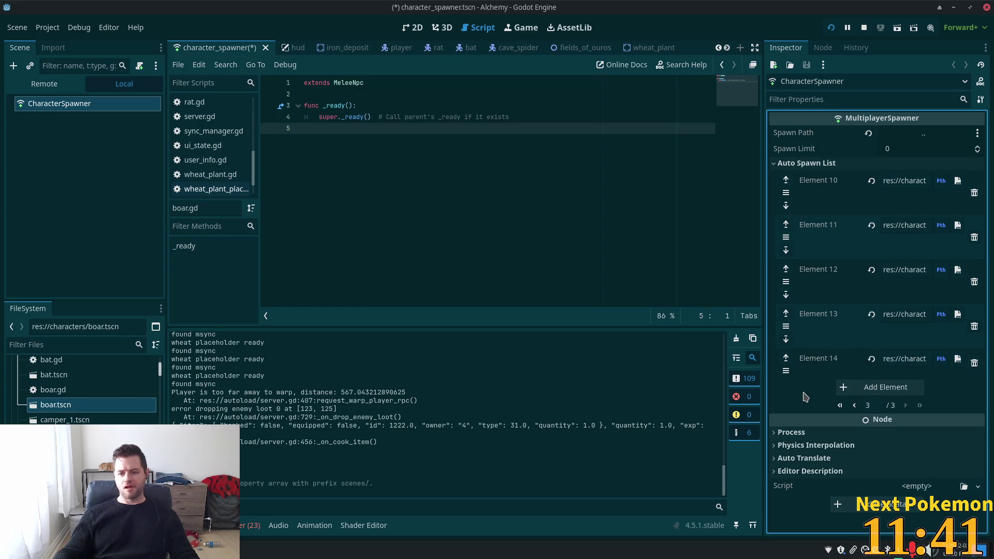
pyautogui.hotkey('ctrl', 's')
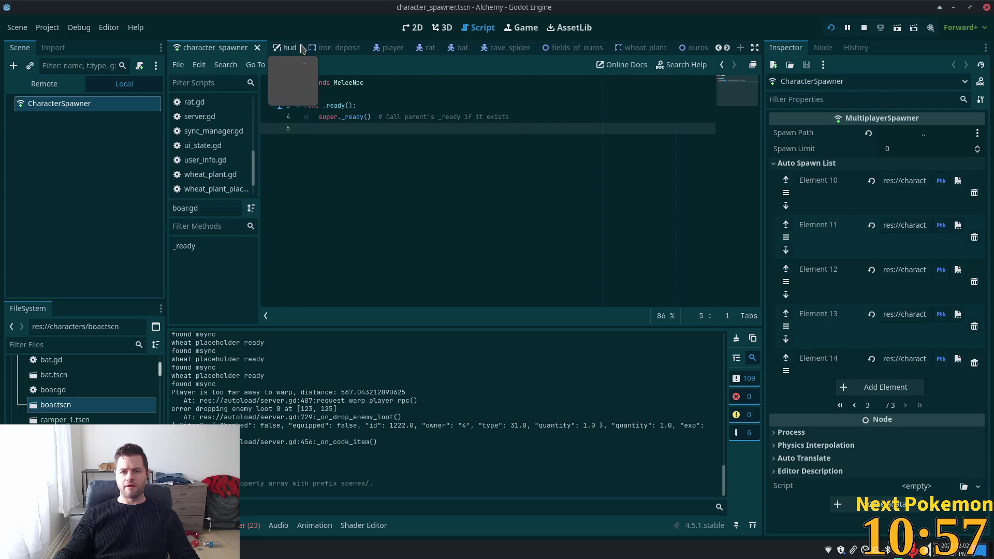
pyautogui.hotkey('shift', 'alt', 'o')
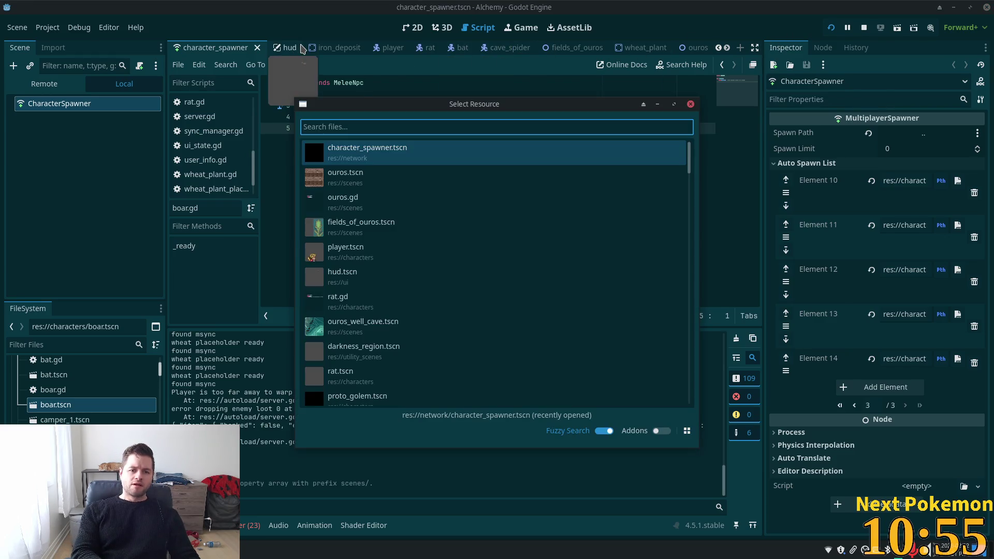
pyautogui.press('Down')
pyautogui.press('Down')
pyautogui.press('Down')
# Open fields_of_ouros.tscn in the 2D view and collapse the Wolves group
pyautogui.press('Return')
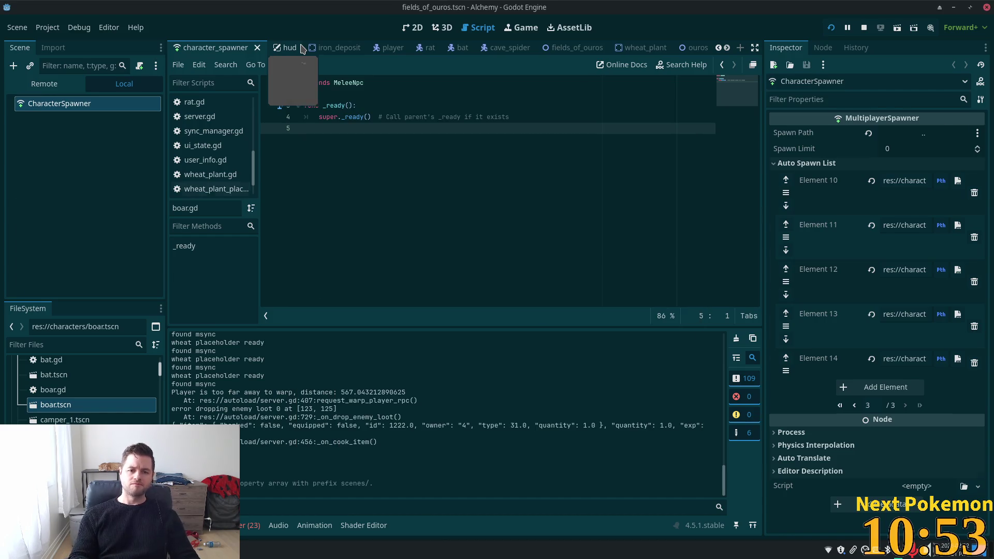
pyautogui.click(414, 27)
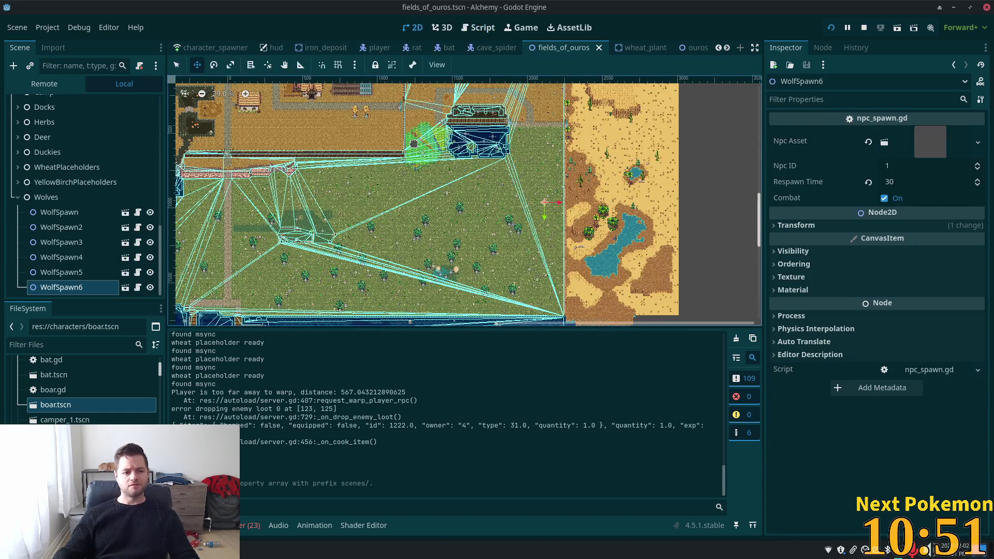
pyautogui.click(17, 198)
pyautogui.scroll(1, 161, 171)
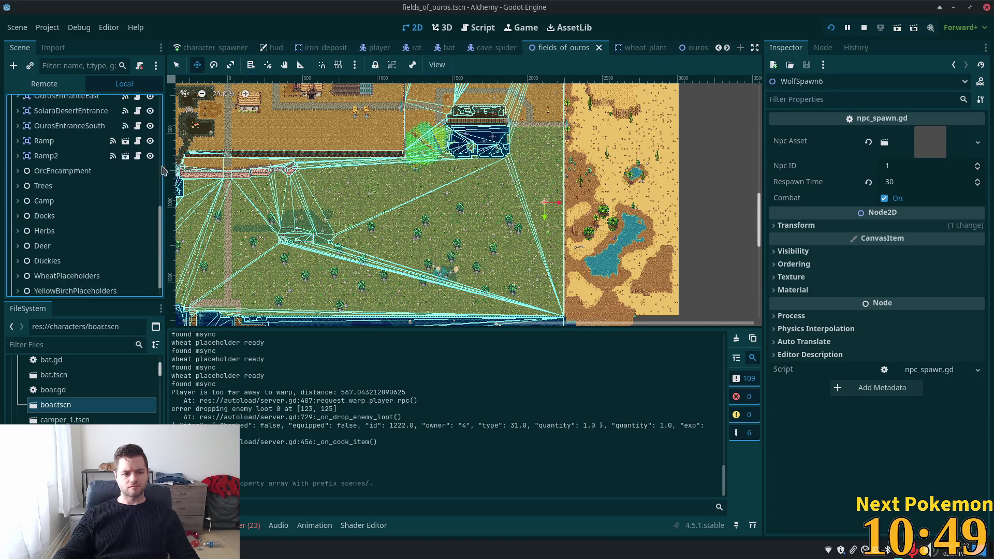
pyautogui.scroll(10, 162, 171)
# Add a plain Node child named Boars under the FieldsOfOuros root
pyautogui.rightClick(54, 103)
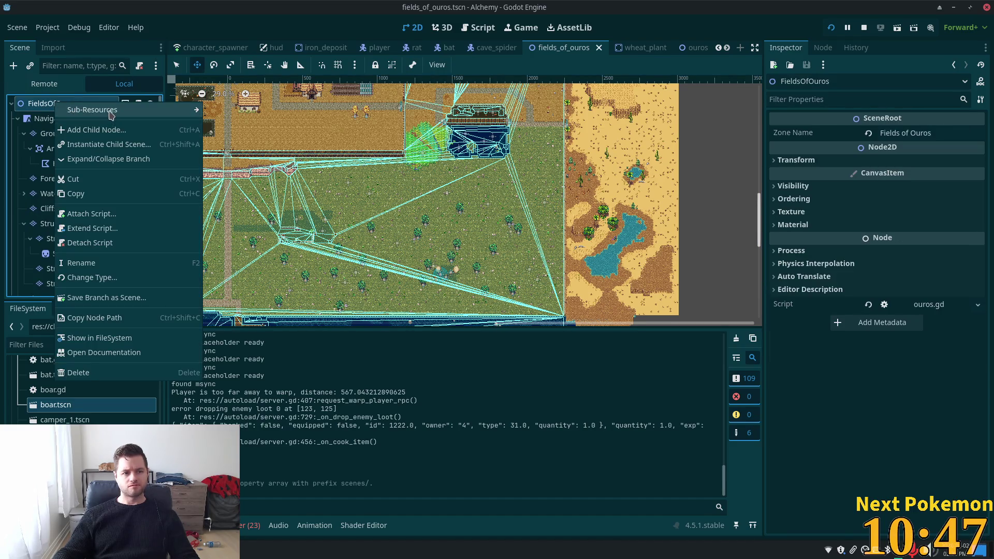
pyautogui.moveTo(197, 116)
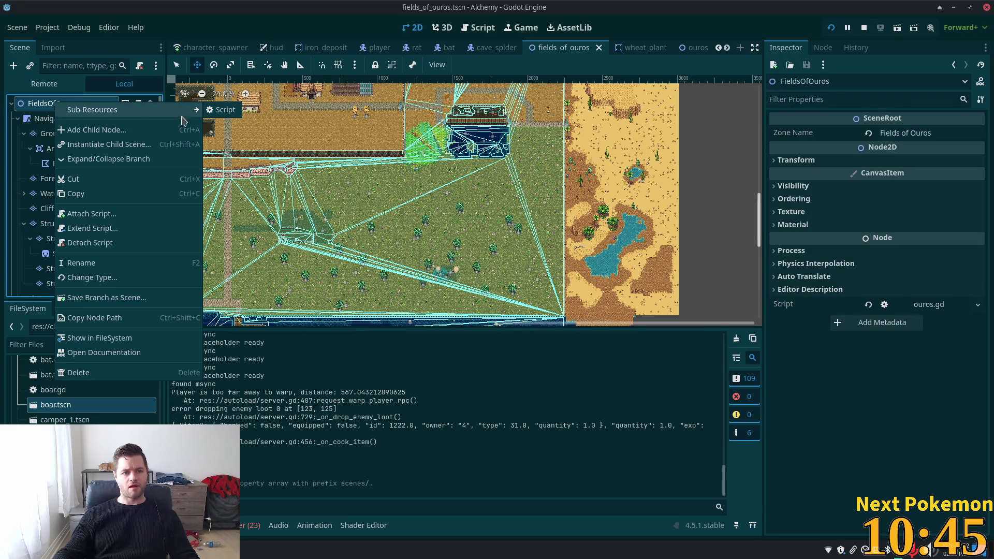
pyautogui.click(171, 130)
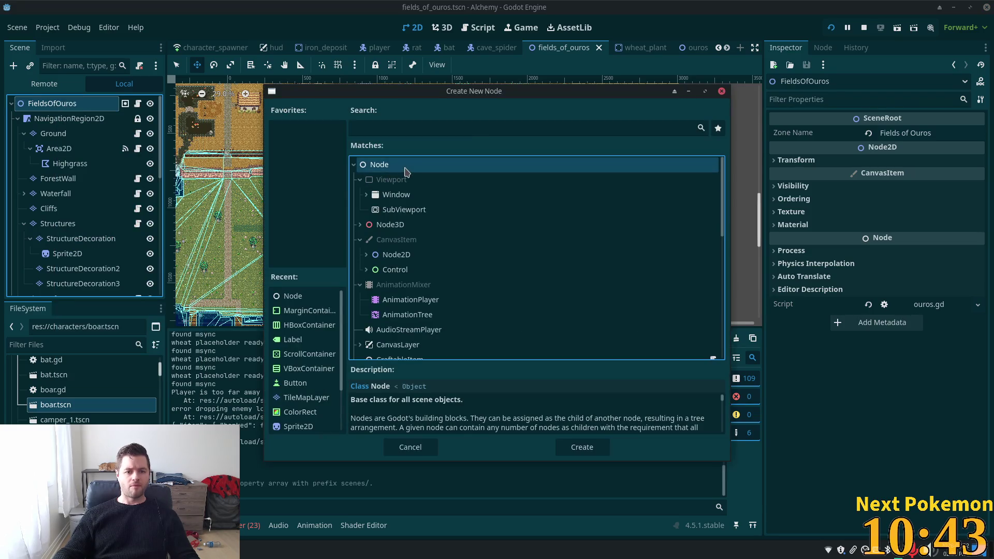
pyautogui.doubleClick(373, 164)
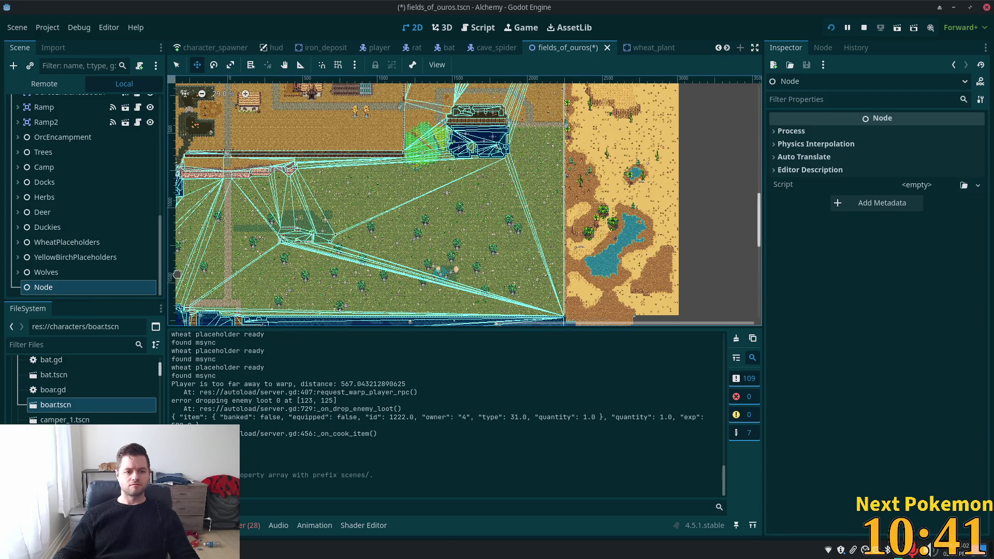
pyautogui.press('F2')
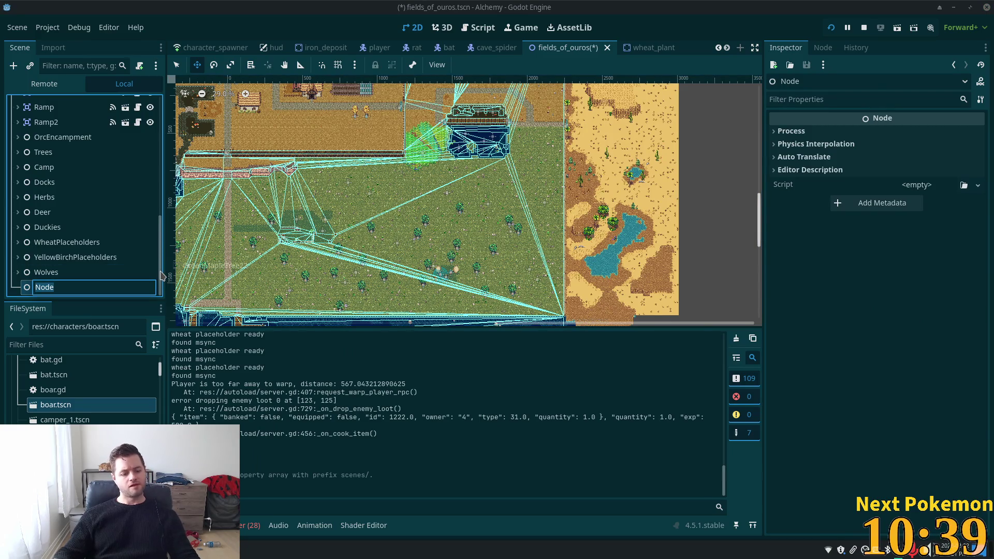
pyautogui.write('Boars')
pyautogui.press('Return')
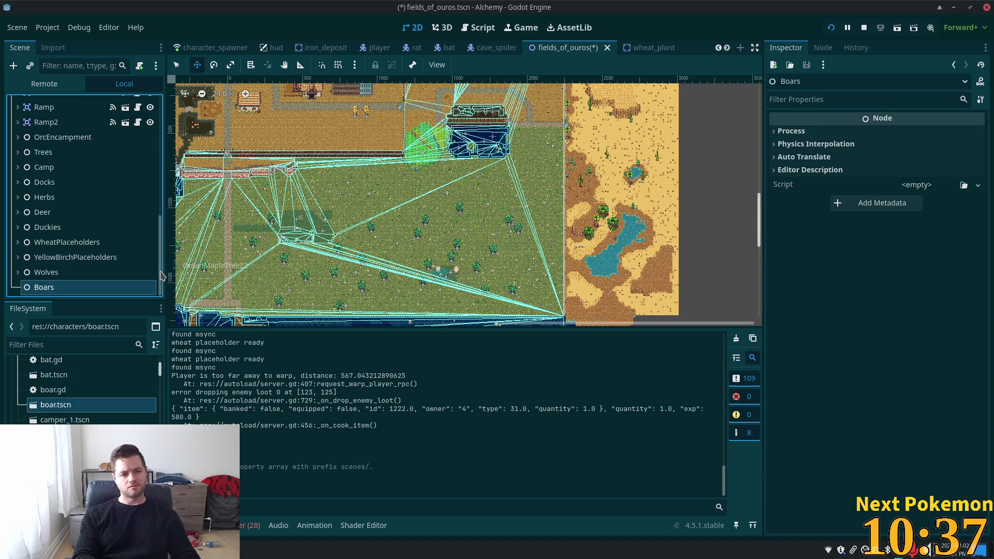
pyautogui.scroll(10, 97, 186)
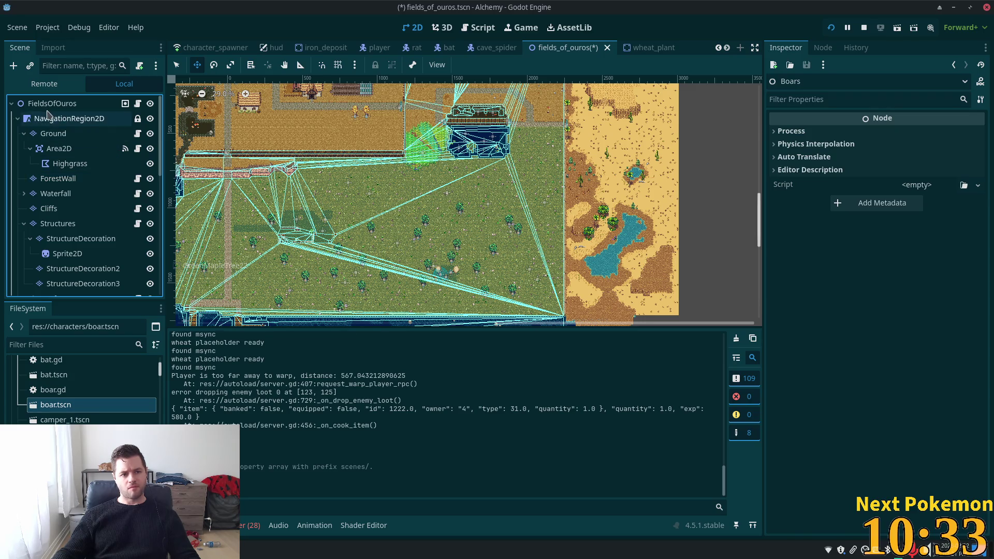
pyautogui.scroll(5, 366, 156)
pyautogui.scroll(-1, 625, 192)
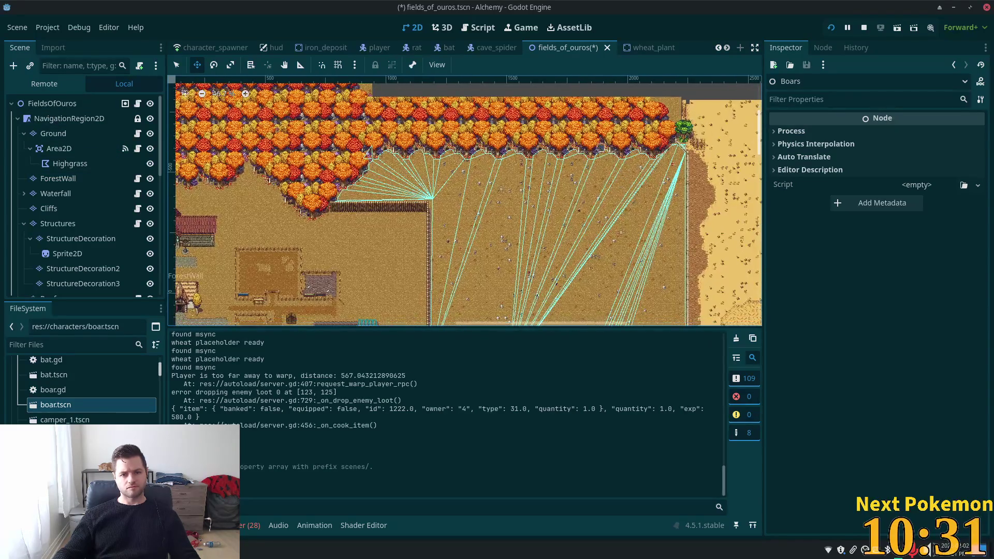
pyautogui.press('q')
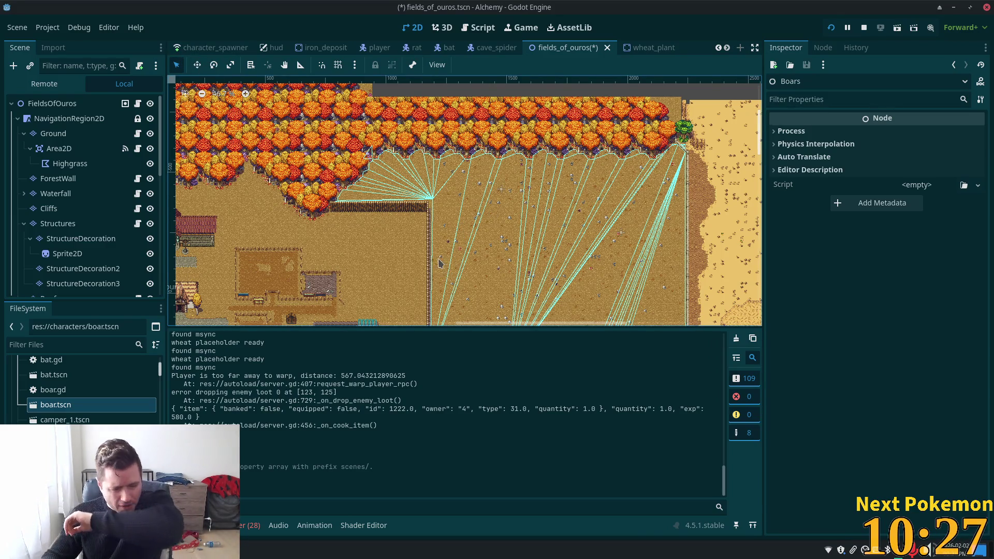
pyautogui.rightClick(475, 184)
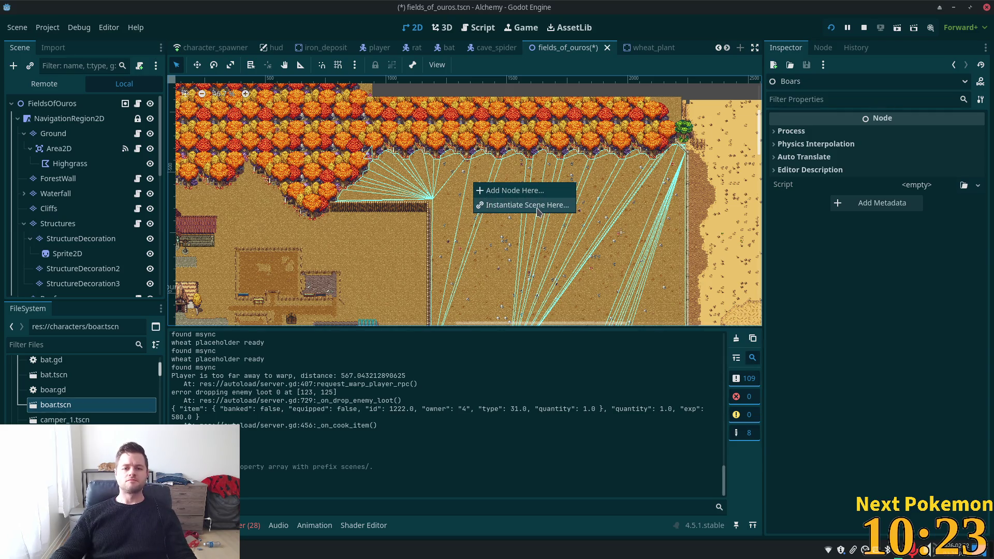
pyautogui.click(538, 206)
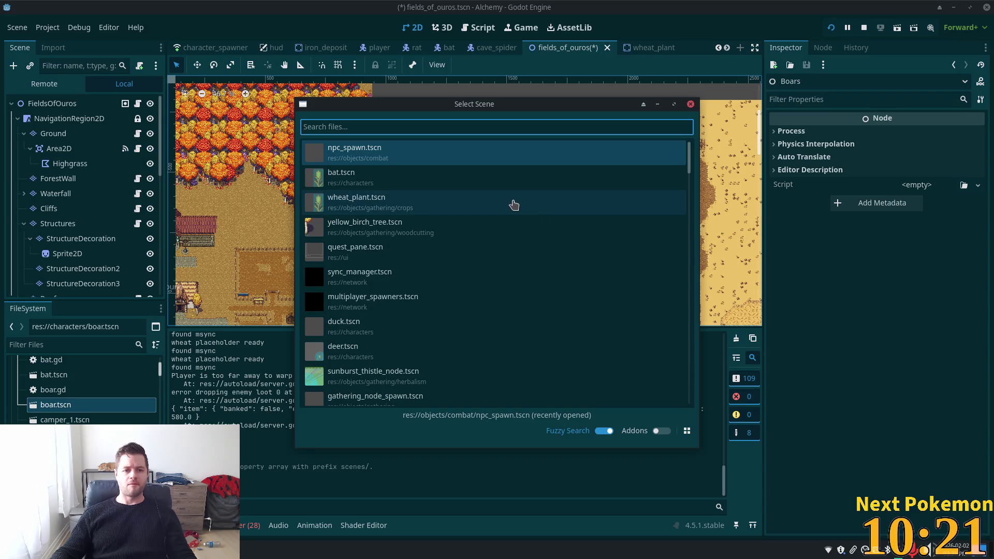
pyautogui.doubleClick(454, 165)
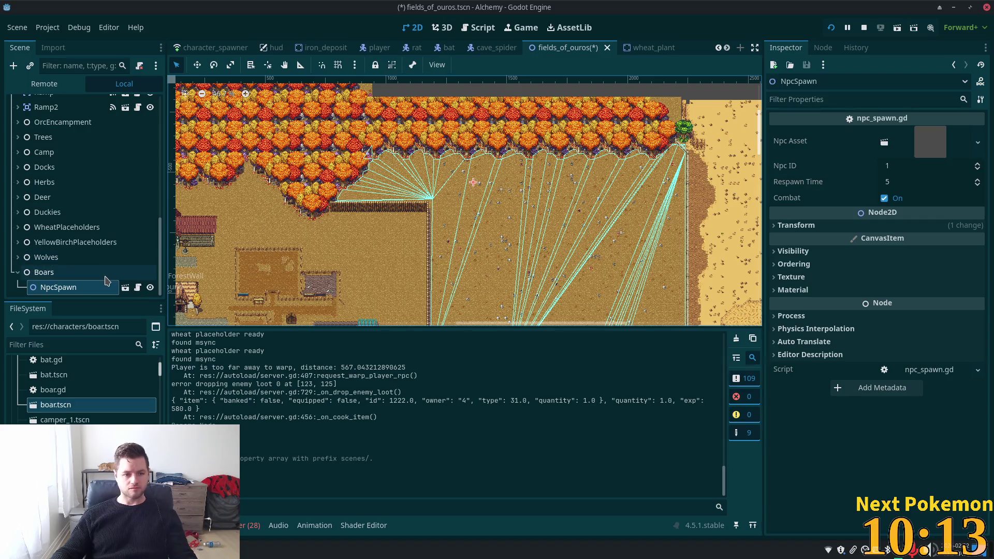
pyautogui.click(78, 272)
pyautogui.click(78, 287)
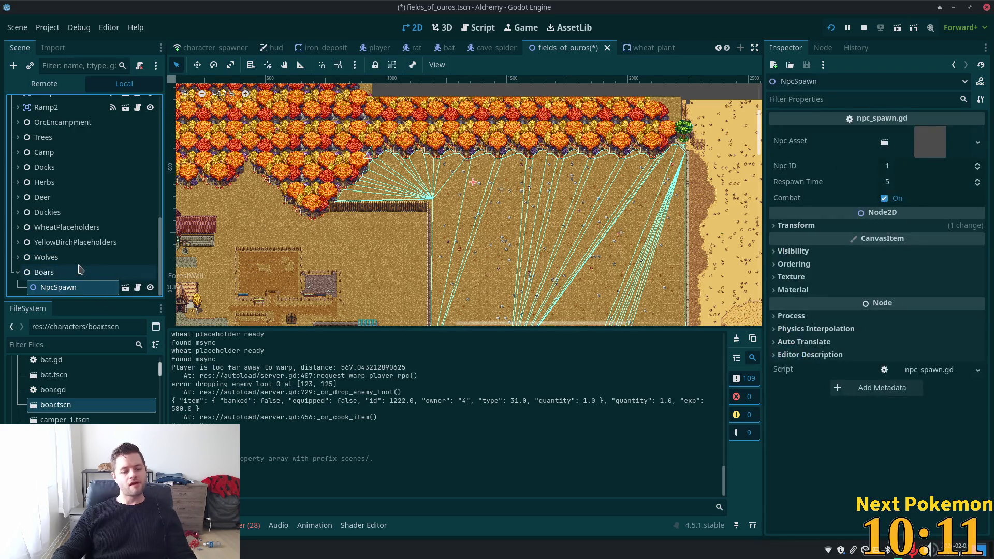
pyautogui.press('Delete')
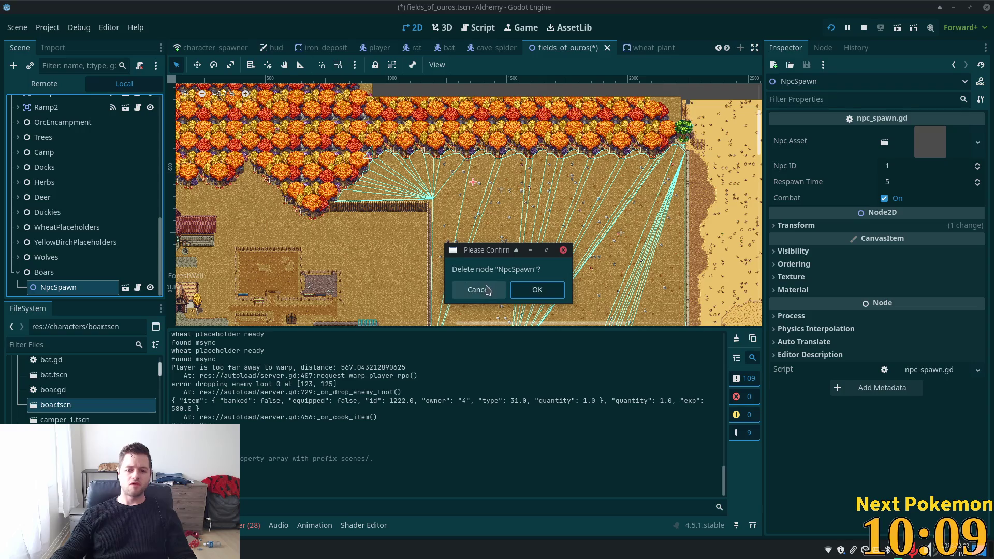
pyautogui.click(537, 289)
# Instance npc_spawn.tscn into the Fields of Ouros map under the root
pyautogui.scroll(10, 104, 233)
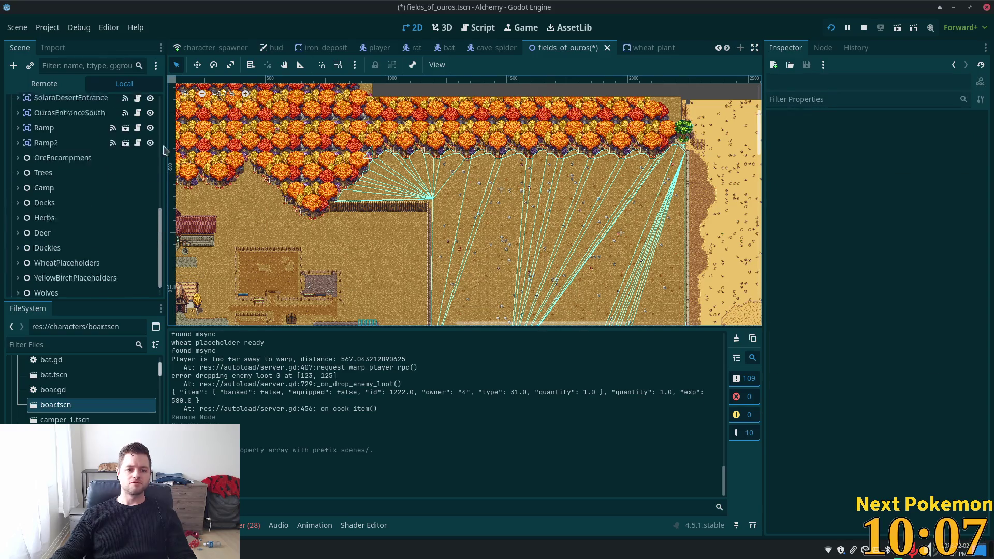
pyautogui.click(52, 103)
pyautogui.rightClick(427, 171)
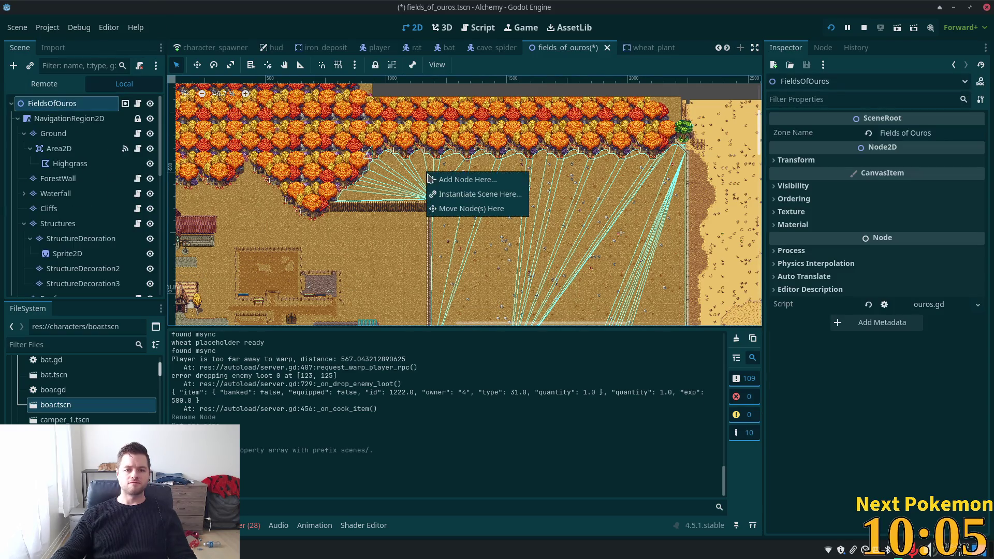
pyautogui.click(482, 195)
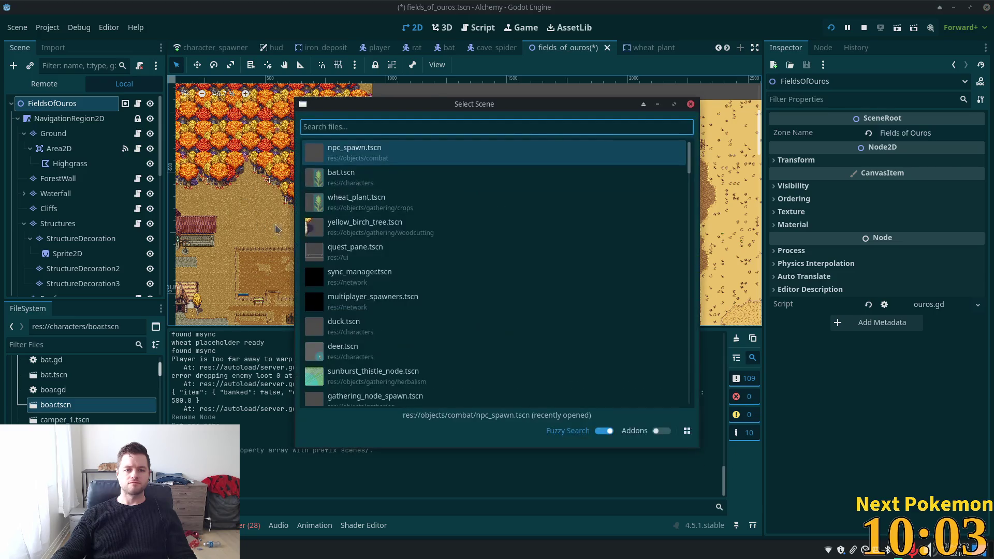
pyautogui.doubleClick(348, 153)
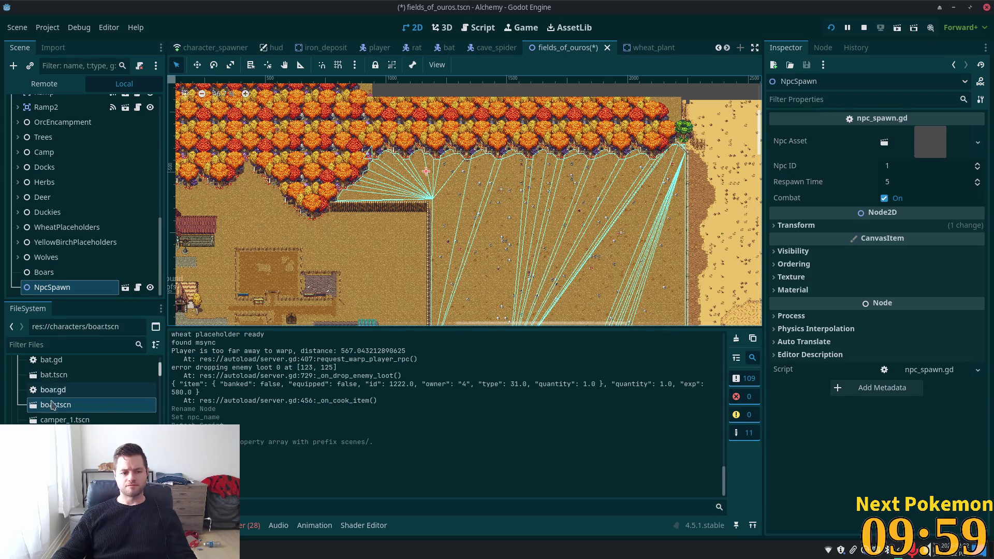
# Set the spawner's Npc Asset to boar.tscn and Respawn Time to 30, then save
pyautogui.moveTo(52, 407); pyautogui.dragTo(923, 144)
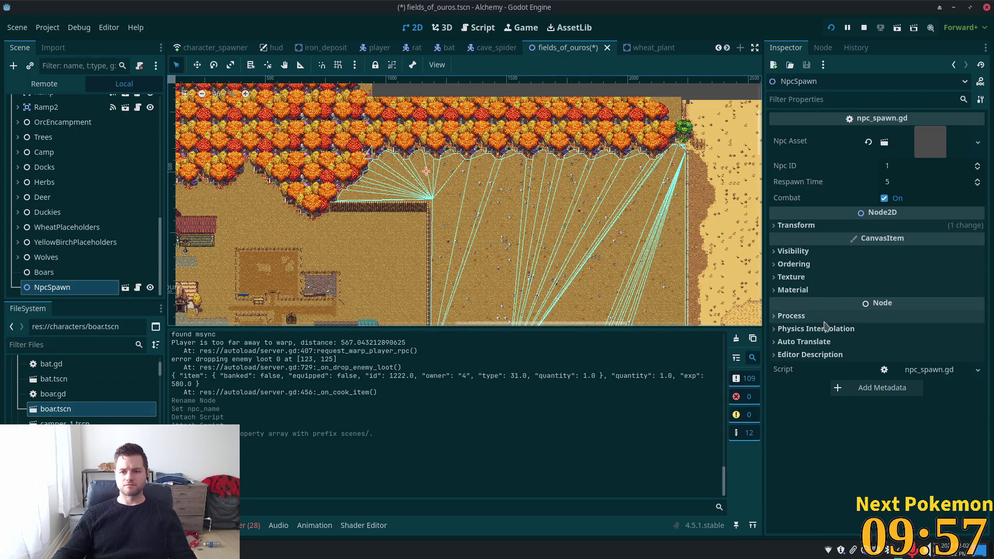
pyautogui.click(919, 181)
pyautogui.write('30')
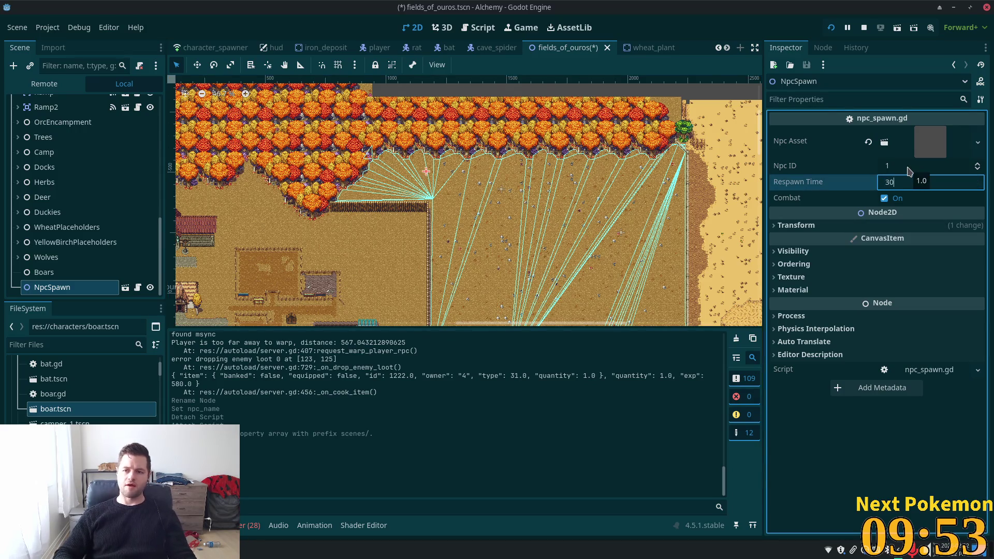
pyautogui.press('BackSpace')
pyautogui.write('0')
pyautogui.press('Tab')
pyautogui.hotkey('ctrl', 's')
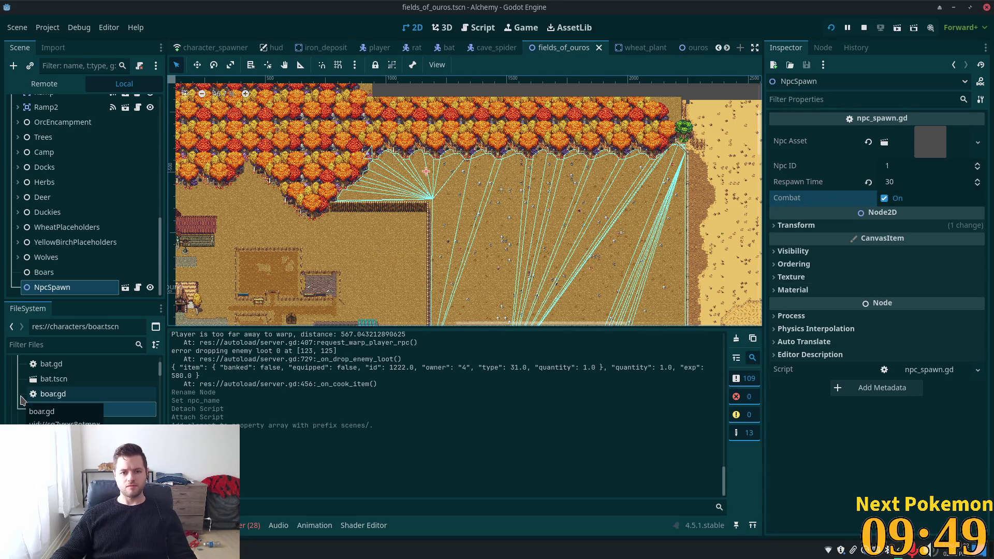
# Move NpcSpawn under Boars, rename it NpcSpawnBoar, and duplicate it as NpcSpawnBoar2
pyautogui.click(62, 242)
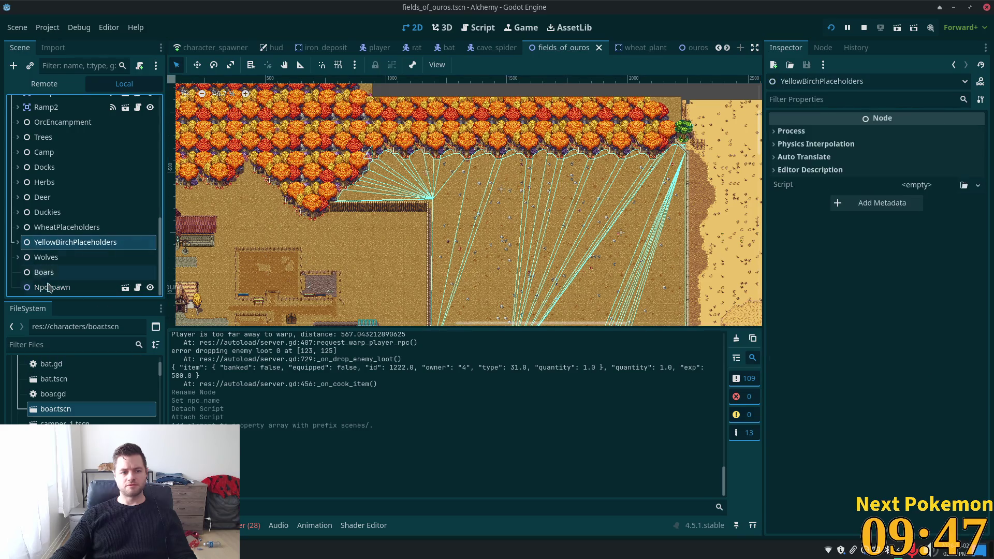
pyautogui.click(50, 288)
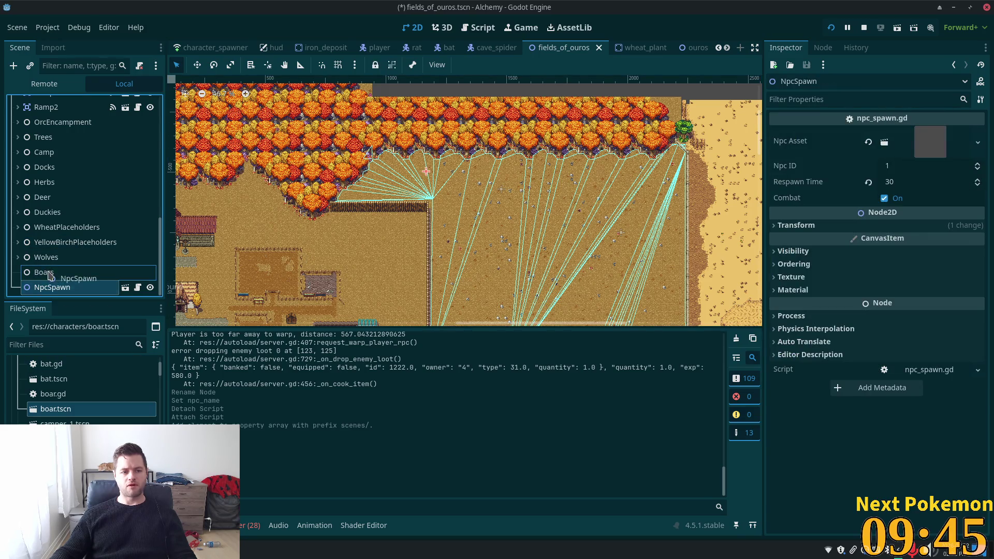
pyautogui.moveTo(49, 288)
pyautogui.mouseDown()
pyautogui.moveTo(58, 289)
pyautogui.moveTo(50, 273)
pyautogui.mouseUp()
pyautogui.click(84, 288)
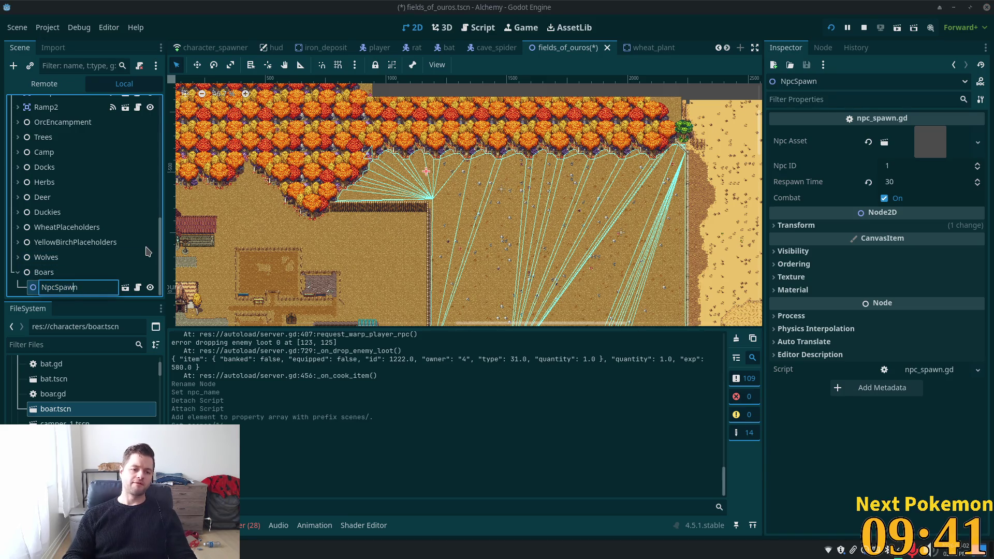
pyautogui.write('Boar')
pyautogui.press('Return')
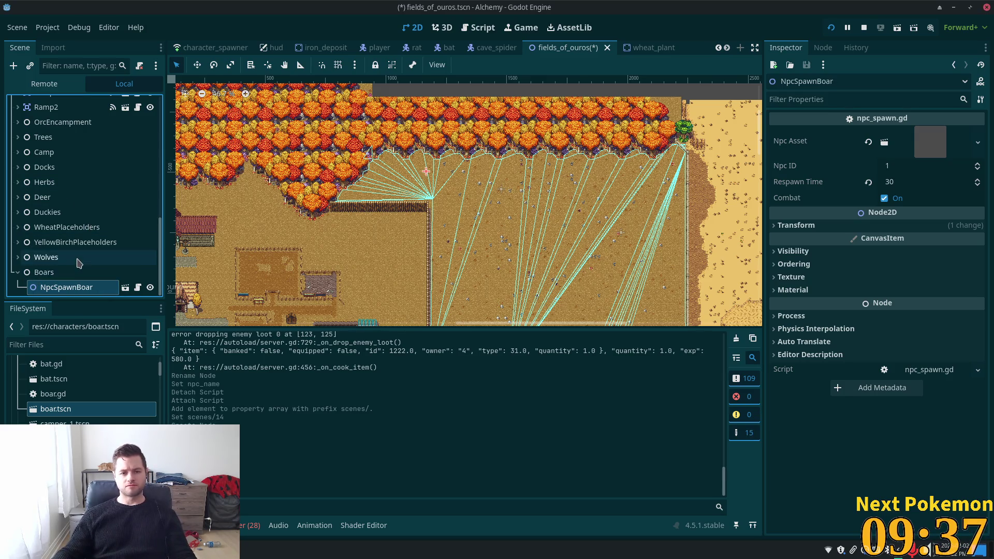
pyautogui.hotkey('ctrl', 'd')
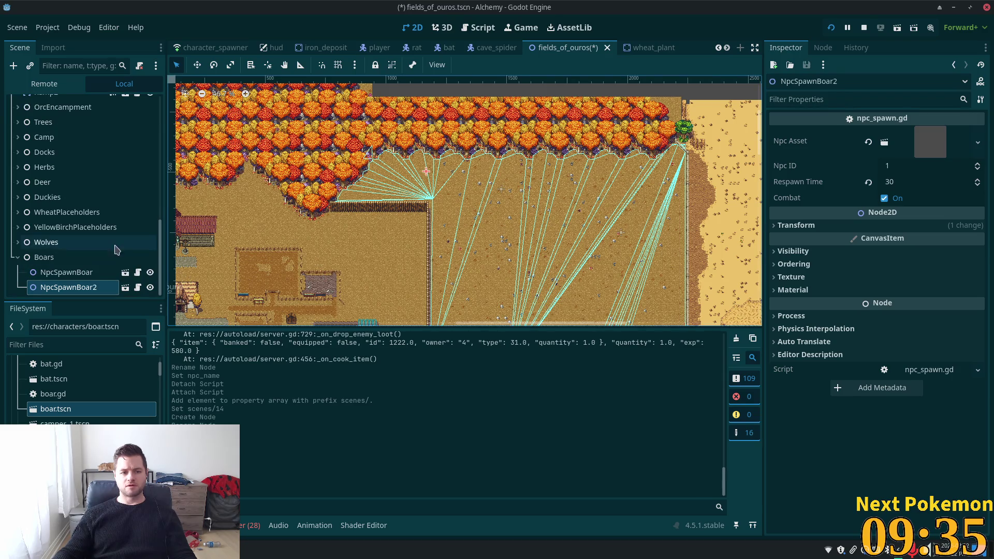
# Place NpcSpawnBoar2, NpcSpawnBoar3 and NpcSpawnBoar4 at separate spots across the field, then save
pyautogui.click(197, 66)
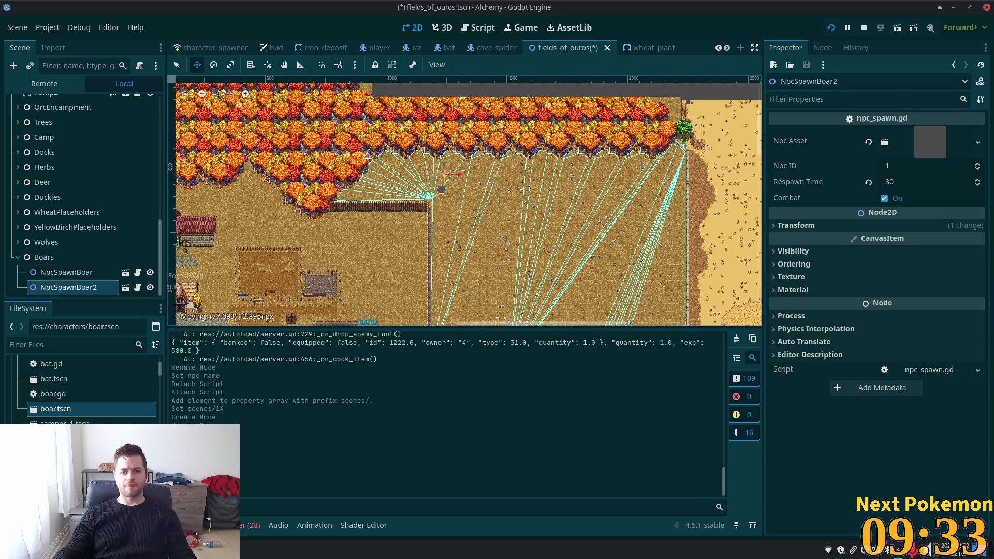
pyautogui.moveTo(425, 171); pyautogui.dragTo(618, 175)
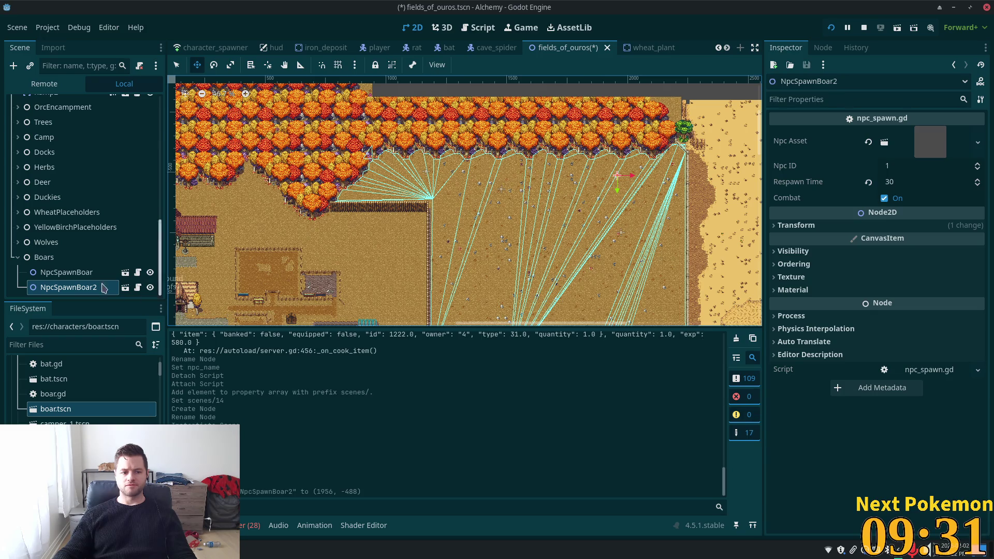
pyautogui.hotkey('ctrl', 'd')
pyautogui.moveTo(446, 204); pyautogui.dragTo(369, 244)
pyautogui.scroll(-3, 369, 244)
pyautogui.scroll(-2, 632, 159)
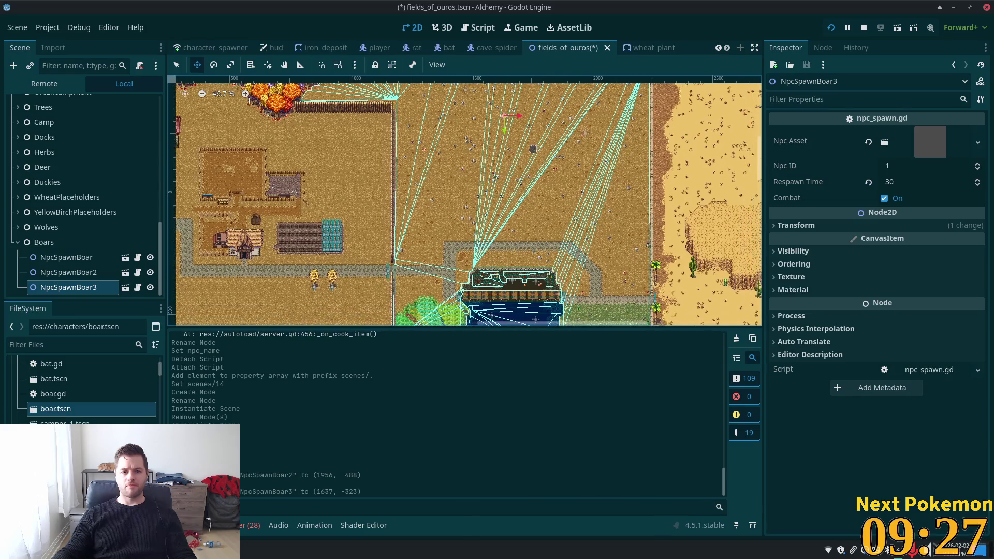
pyautogui.moveTo(533, 149); pyautogui.dragTo(500, 169)
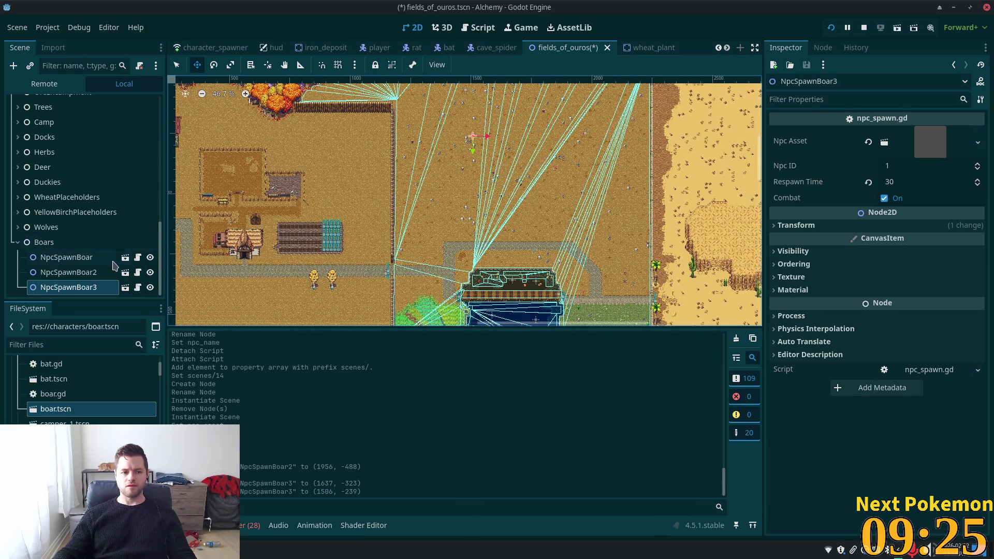
pyautogui.hotkey('ctrl', 'd')
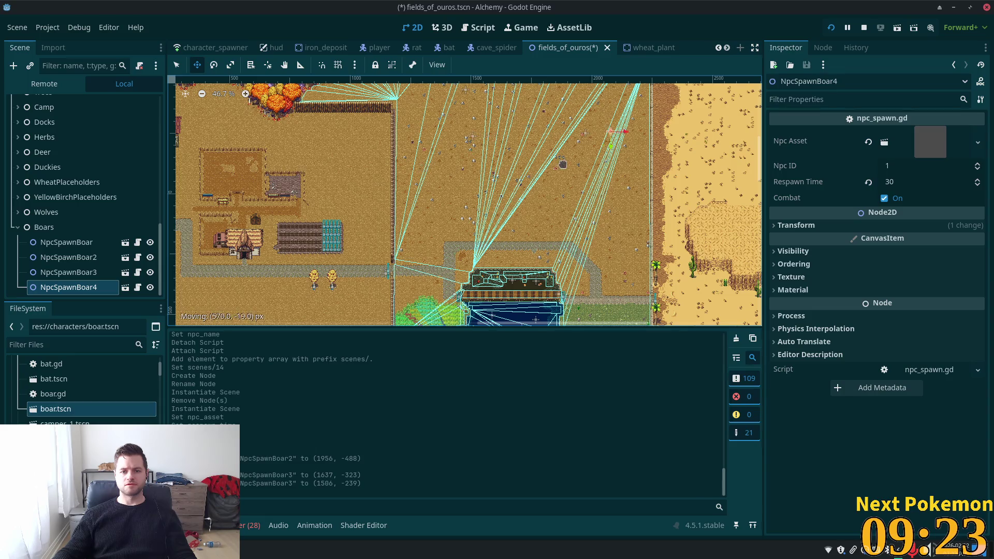
pyautogui.moveTo(473, 137); pyautogui.dragTo(589, 139)
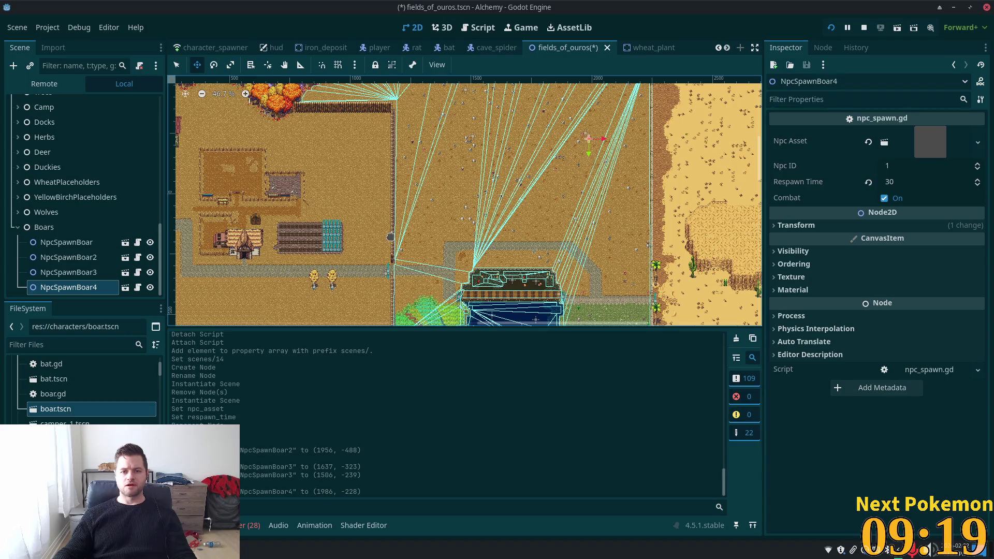
pyautogui.hotkey('ctrl', 's')
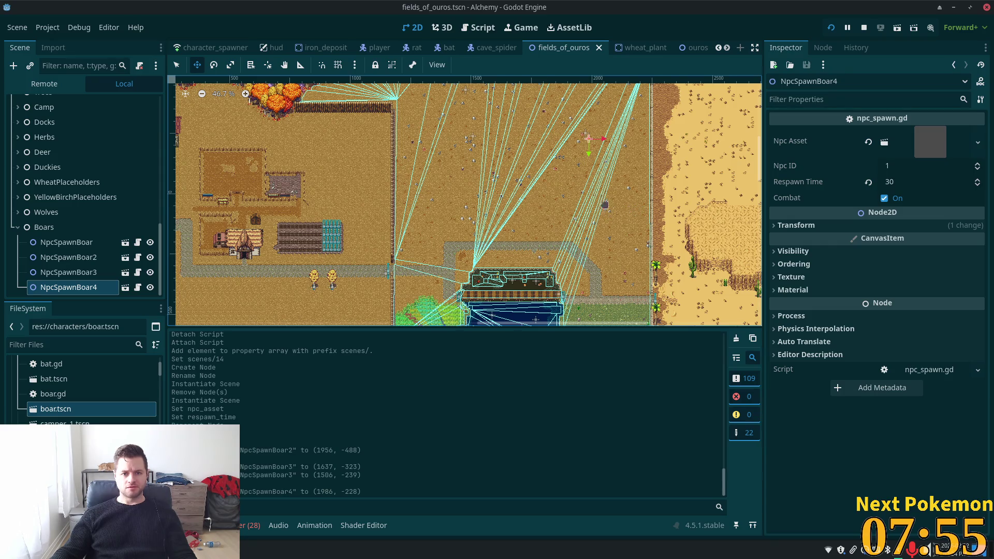
pyautogui.click(831, 28)
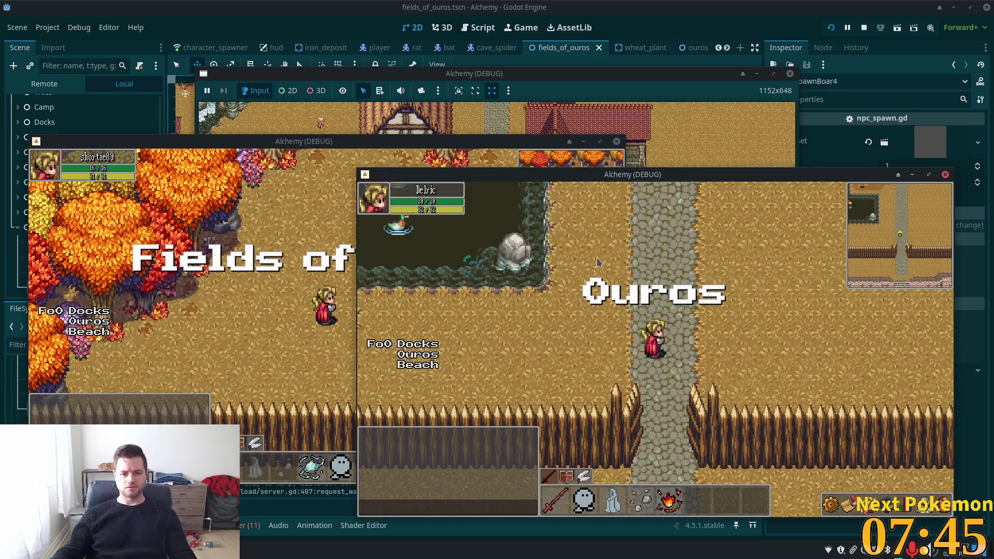
pyautogui.click(361, 264)
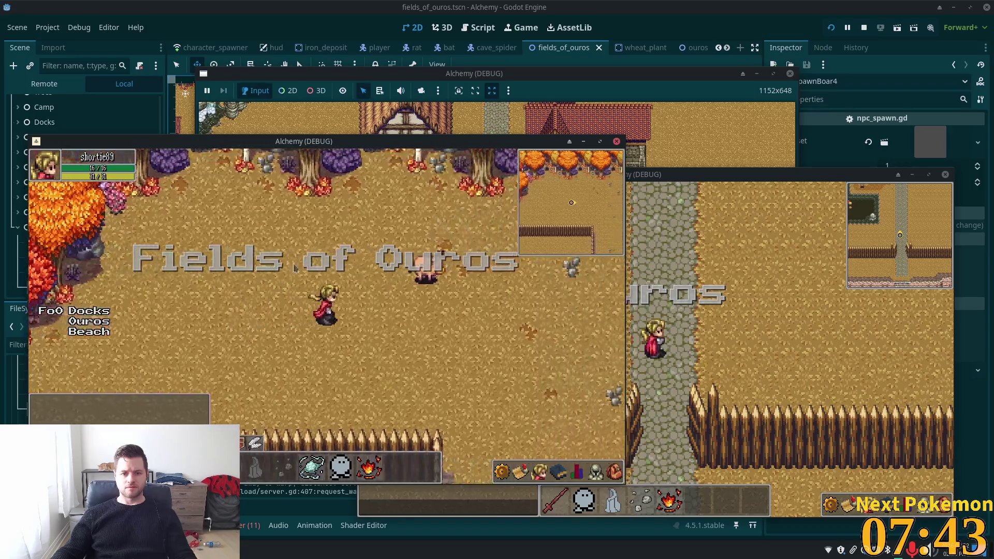
pyautogui.moveTo(361, 264)
pyautogui.mouseDown()
pyautogui.moveTo(480, 289)
pyautogui.moveTo(473, 302)
pyautogui.moveTo(408, 320)
pyautogui.moveTo(367, 292)
pyautogui.mouseUp()
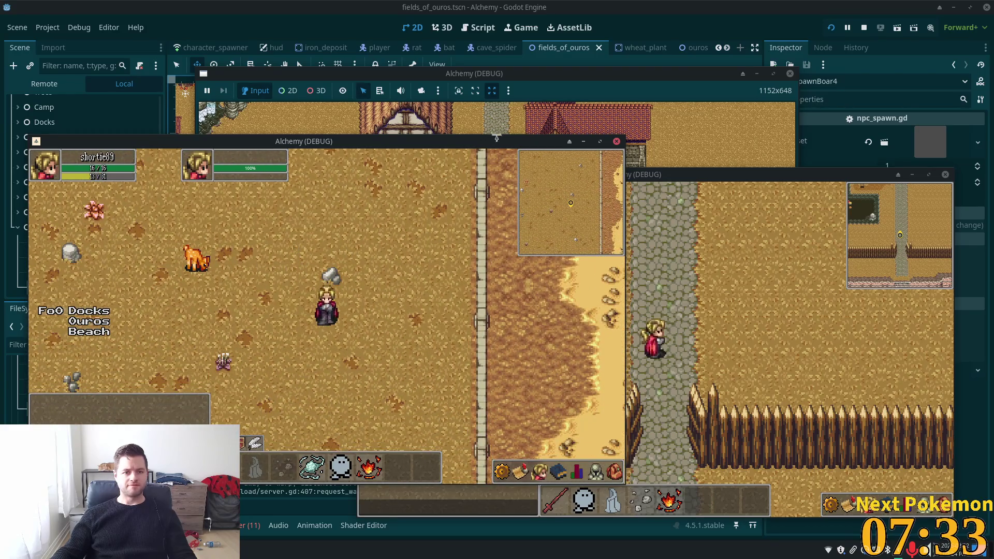
pyautogui.click(864, 27)
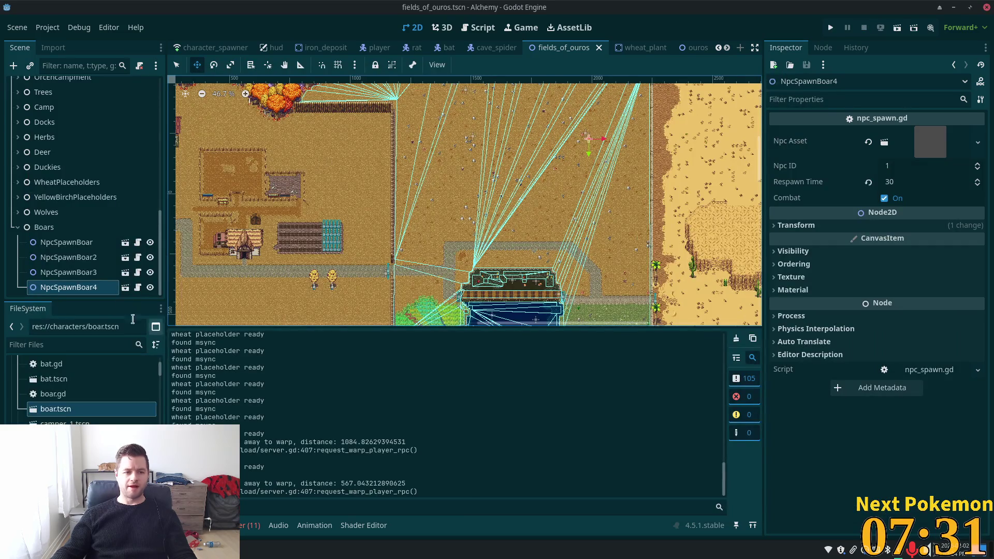
# Open boar.tscn from the spawner's Npc Asset, set its Npc Name to Boar, and save
pyautogui.click(885, 143)
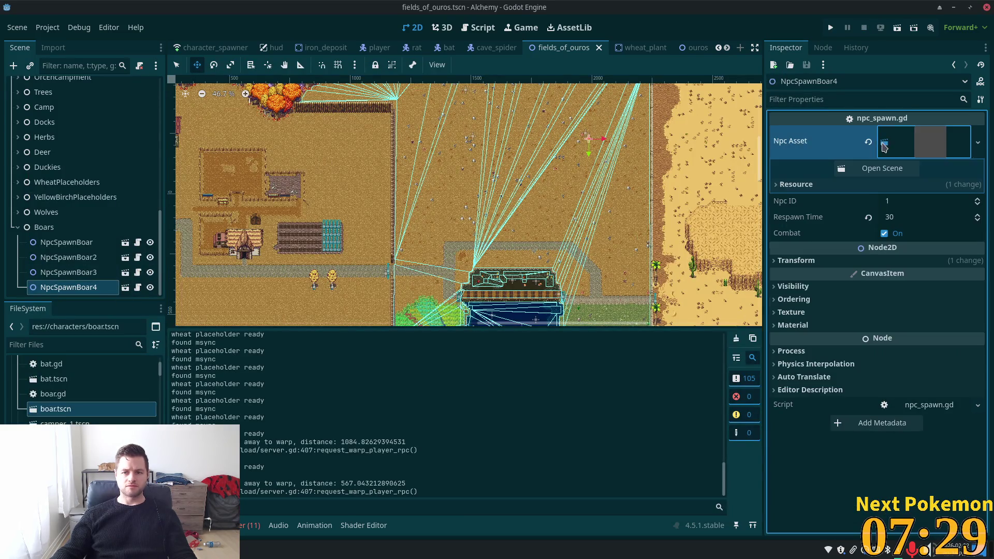
pyautogui.click(882, 169)
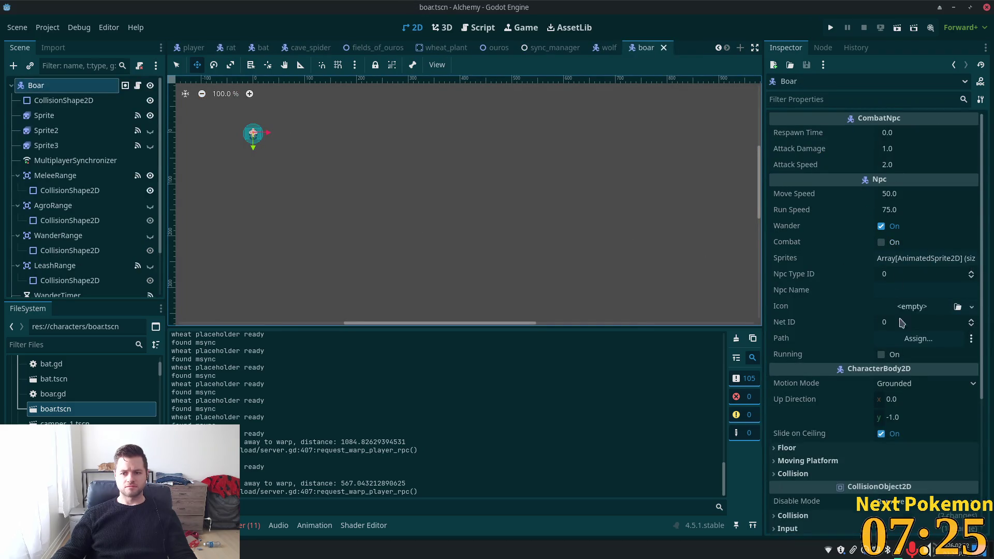
pyautogui.click(926, 290)
pyautogui.write('B')
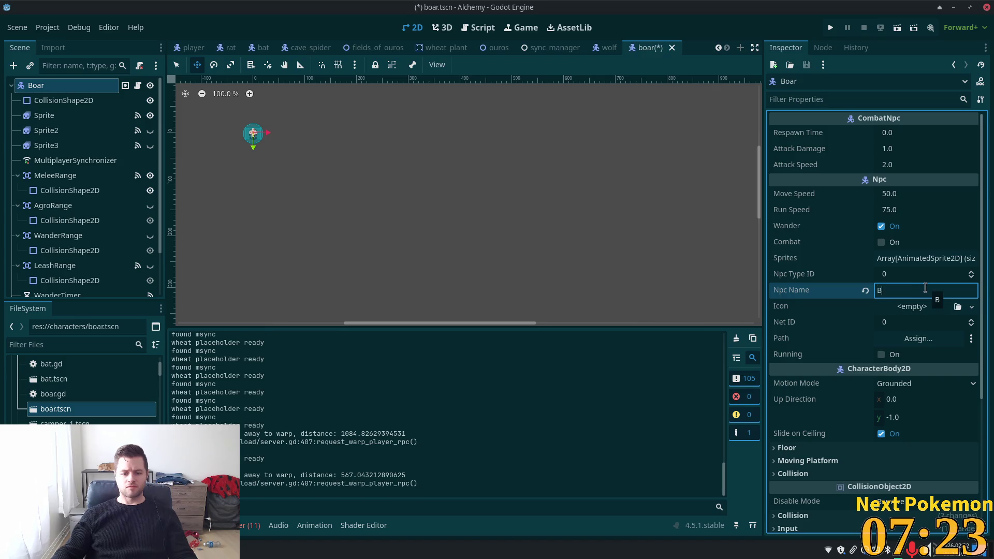
pyautogui.write('oar')
pyautogui.press('Tab')
pyautogui.hotkey('ctrl', 's')
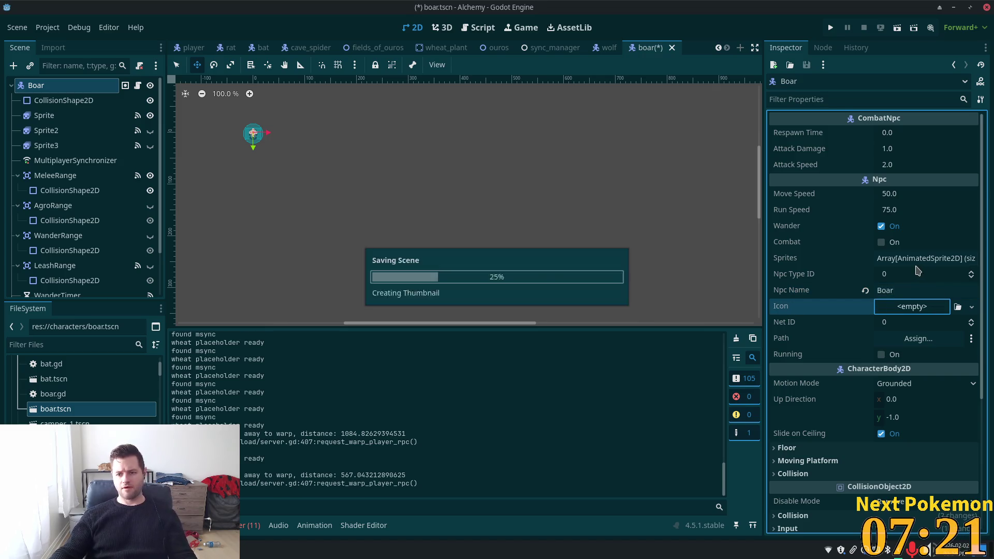
pyautogui.click(55, 175)
pyautogui.hotkey('ctrl', 's')
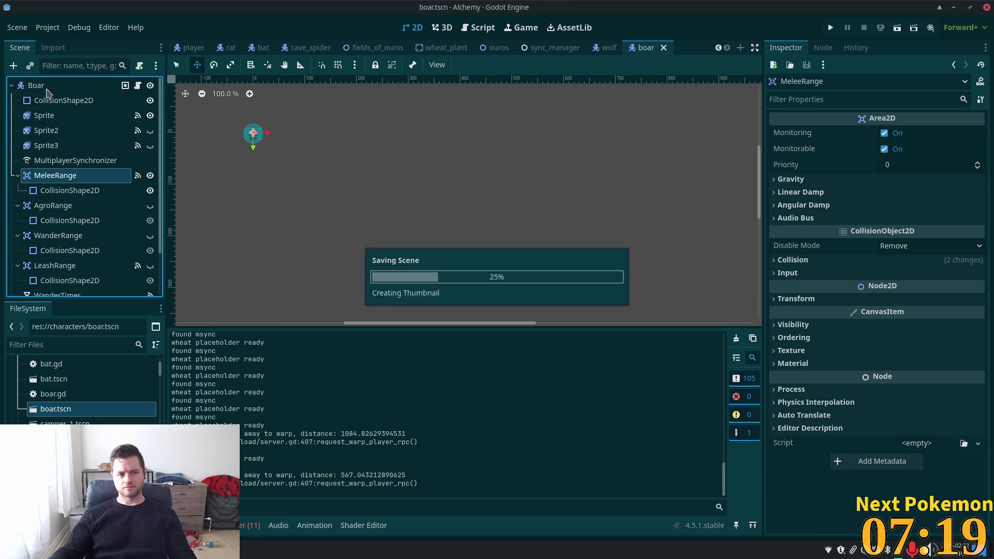
pyautogui.click(48, 89)
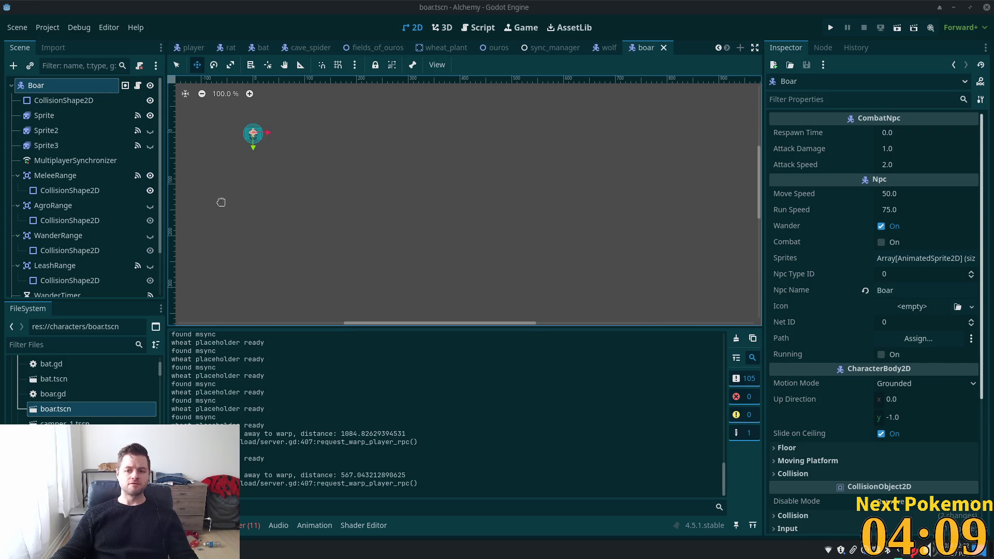
# Run the game in two side-by-side debug windows and target the Boar near the Ouros docks
pyautogui.click(831, 27)
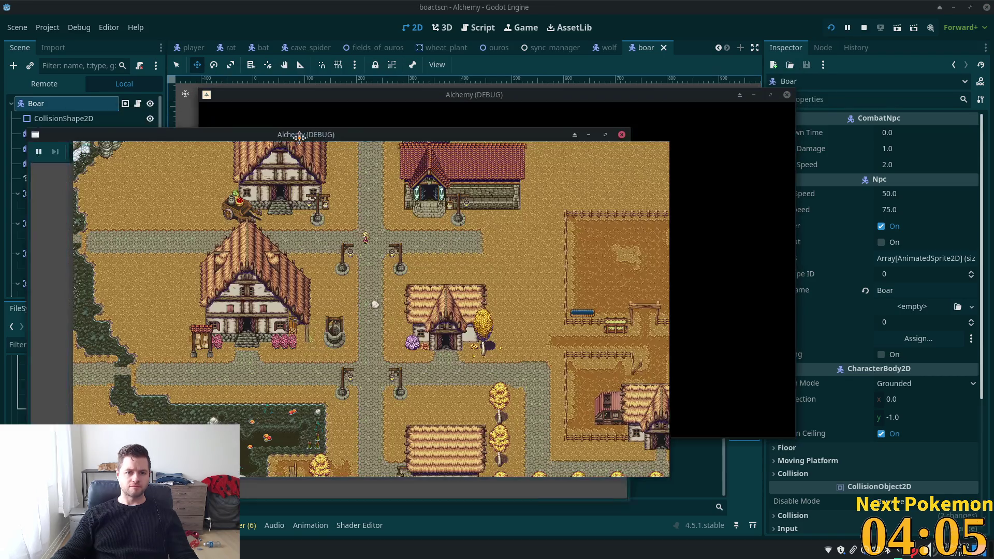
pyautogui.moveTo(328, 99); pyautogui.dragTo(160, 124)
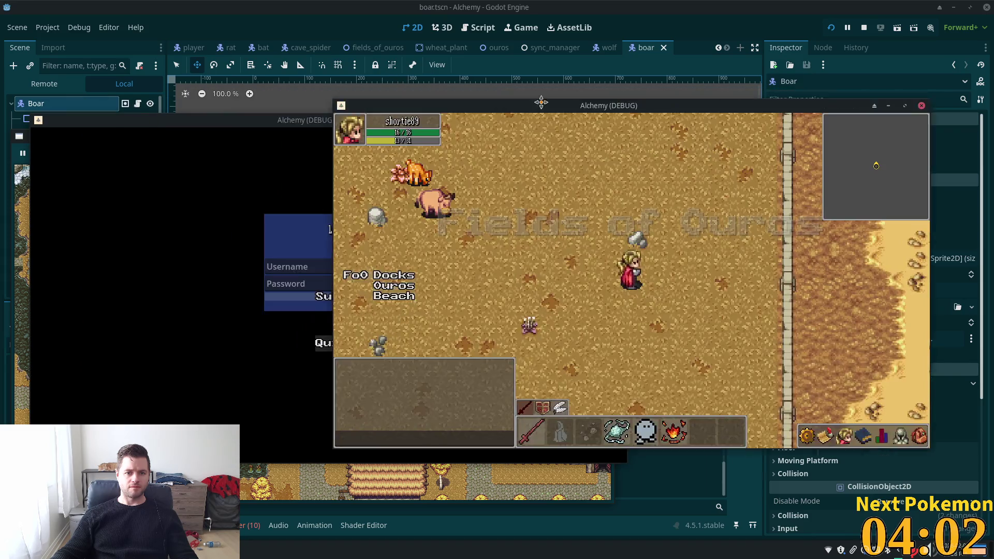
pyautogui.moveTo(541, 102); pyautogui.dragTo(558, 117)
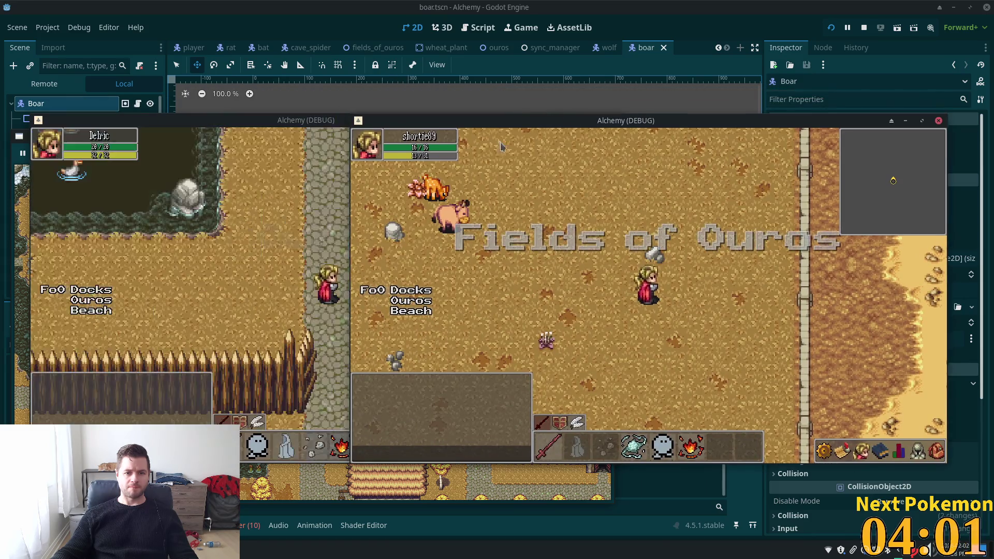
pyautogui.click(458, 217)
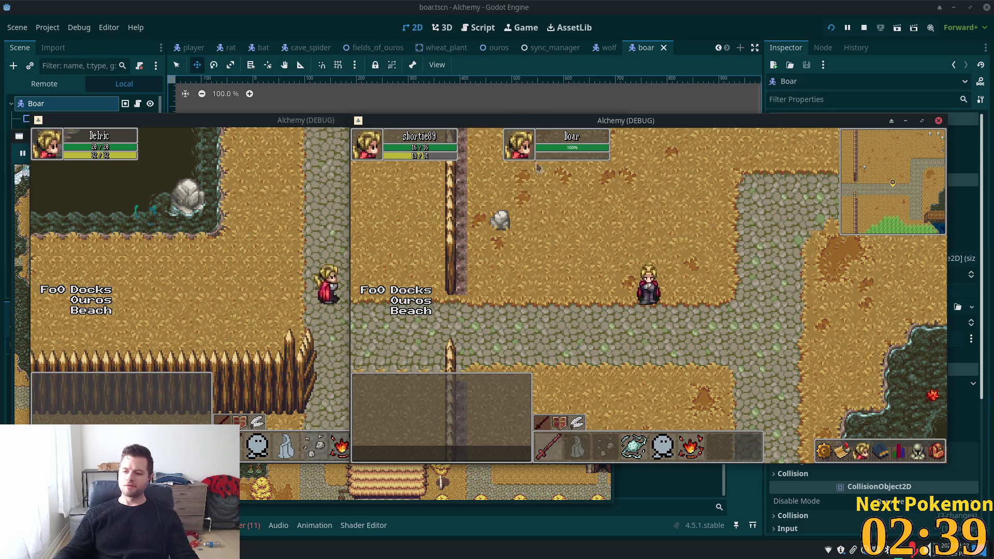
# Walk the second character through Ouros and across the Fields of Ouros toward the desert edge
pyautogui.press('Left')
pyautogui.press('Down')
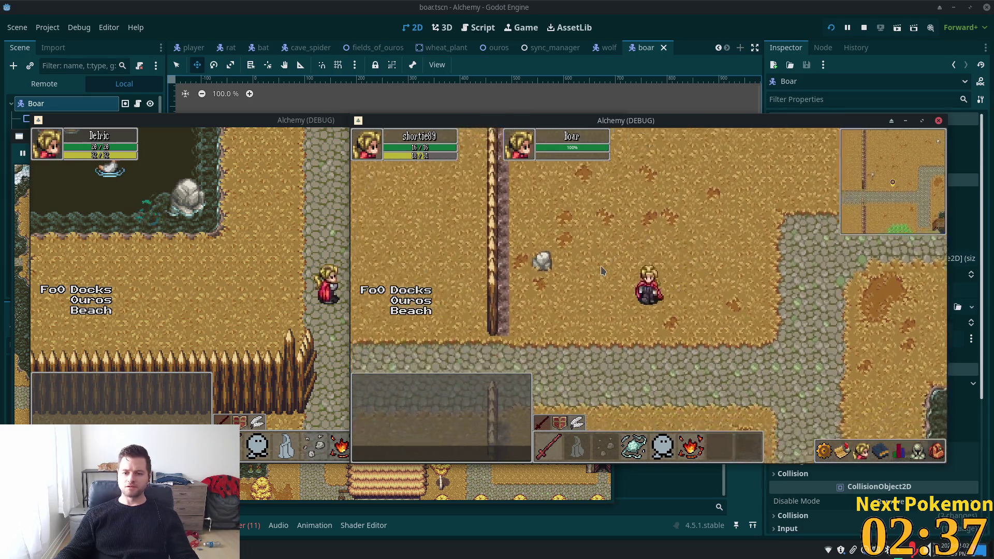
pyautogui.press('Left')
pyautogui.press('Right')
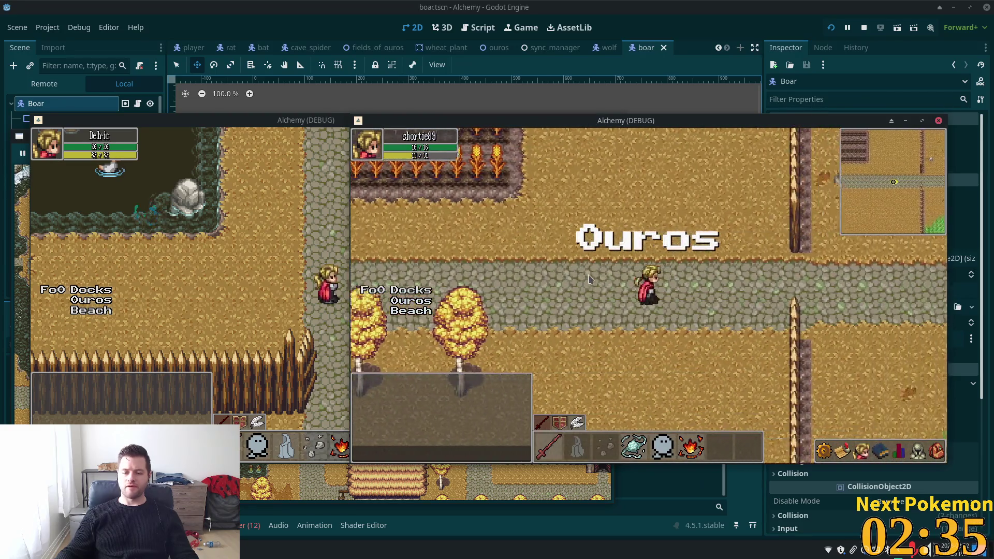
pyautogui.press('Right')
pyautogui.press('Up')
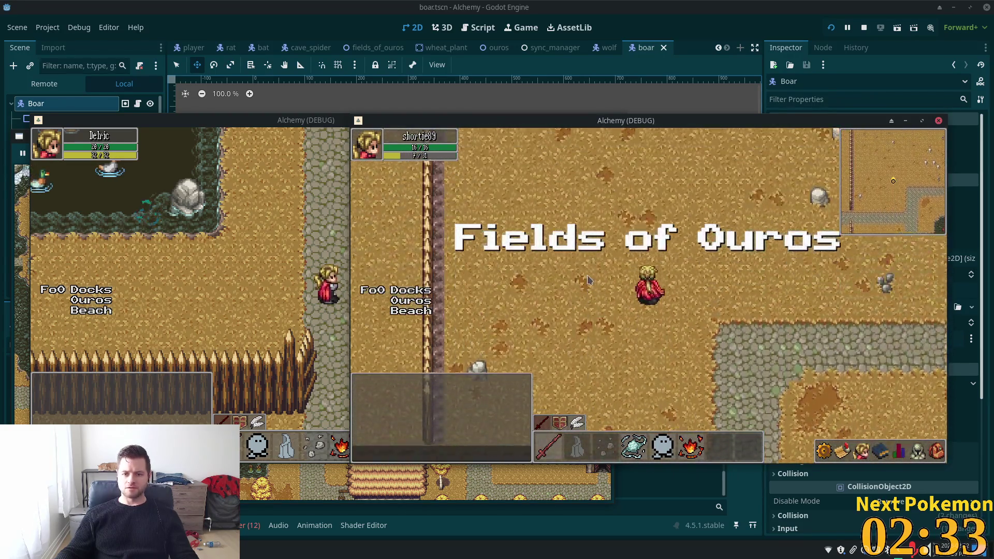
pyautogui.press('Right')
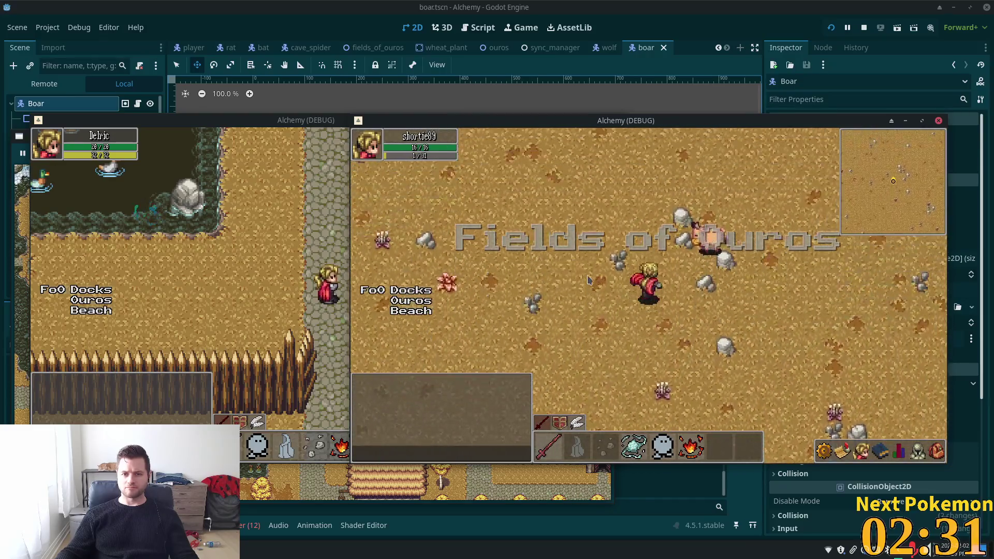
pyautogui.press('Up')
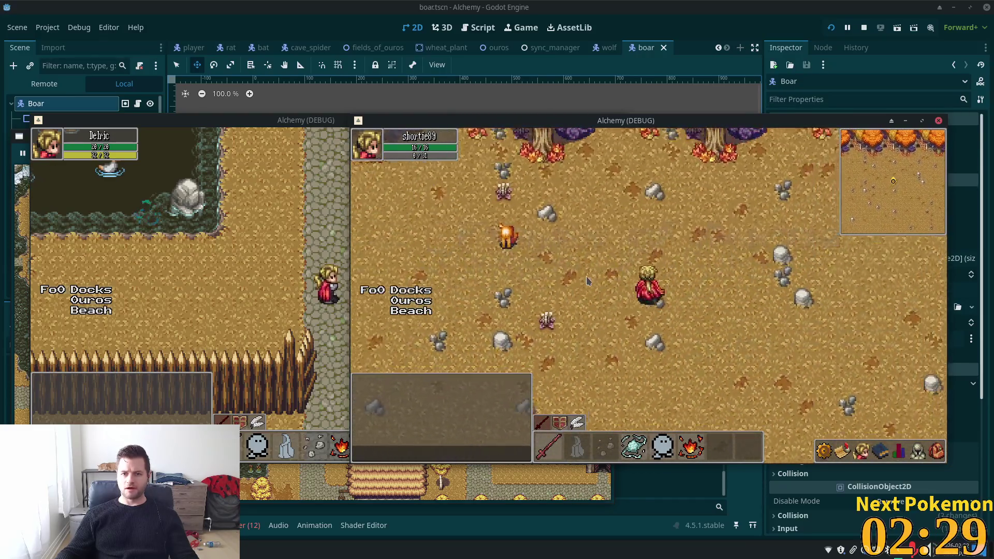
pyautogui.press('Down')
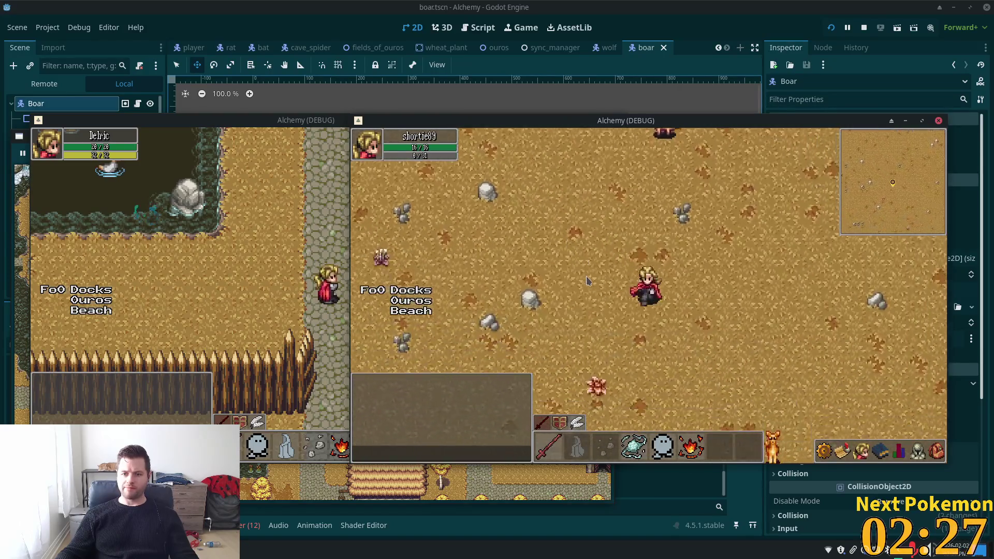
pyautogui.press('Right')
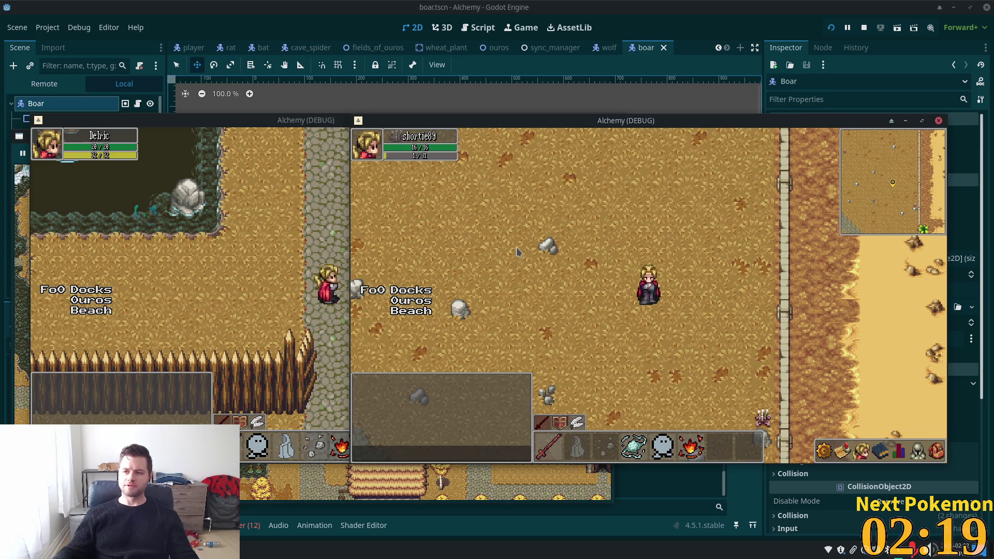
# Walk the character east into Solara Desert, through the cactus area toward the lake
pyautogui.press('s')
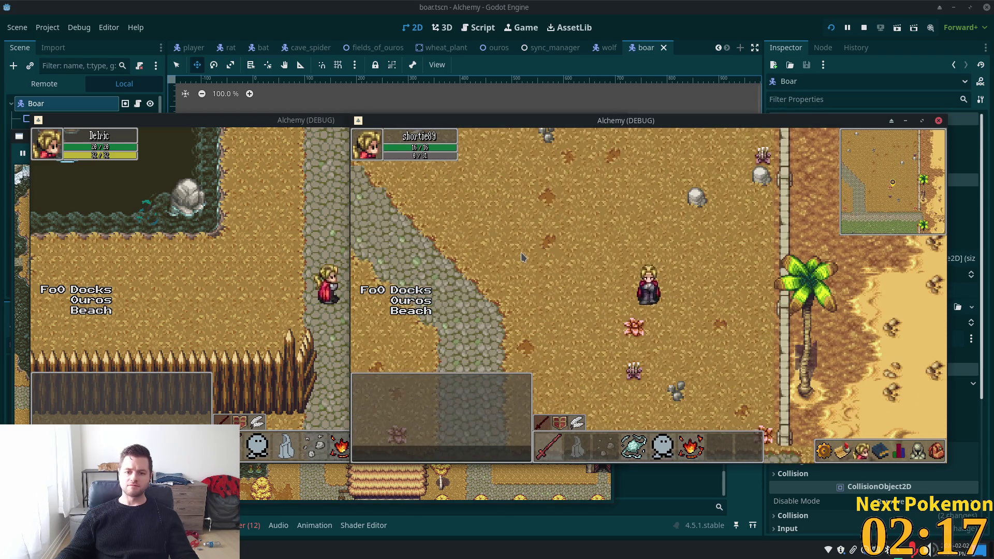
pyautogui.press('s')
pyautogui.press('d')
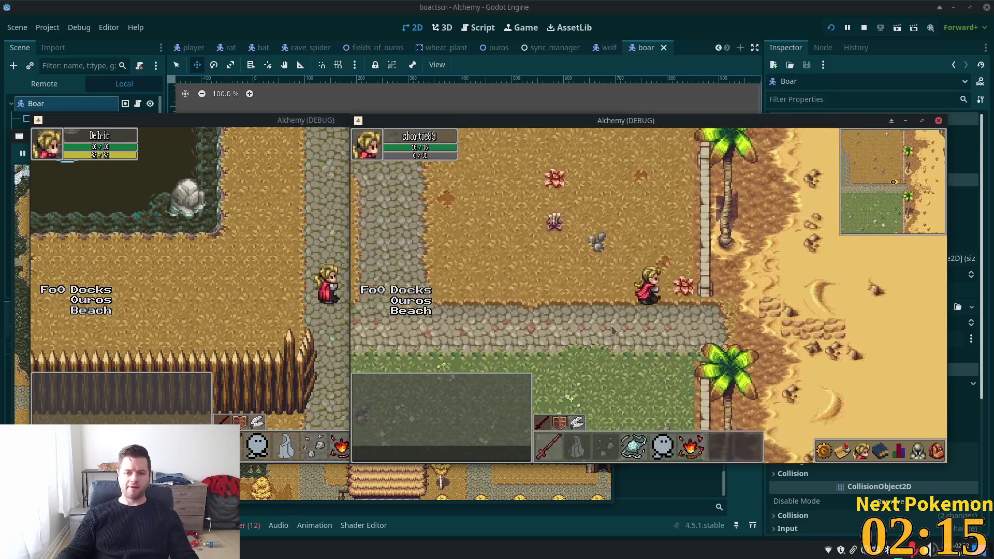
pyautogui.press('d')
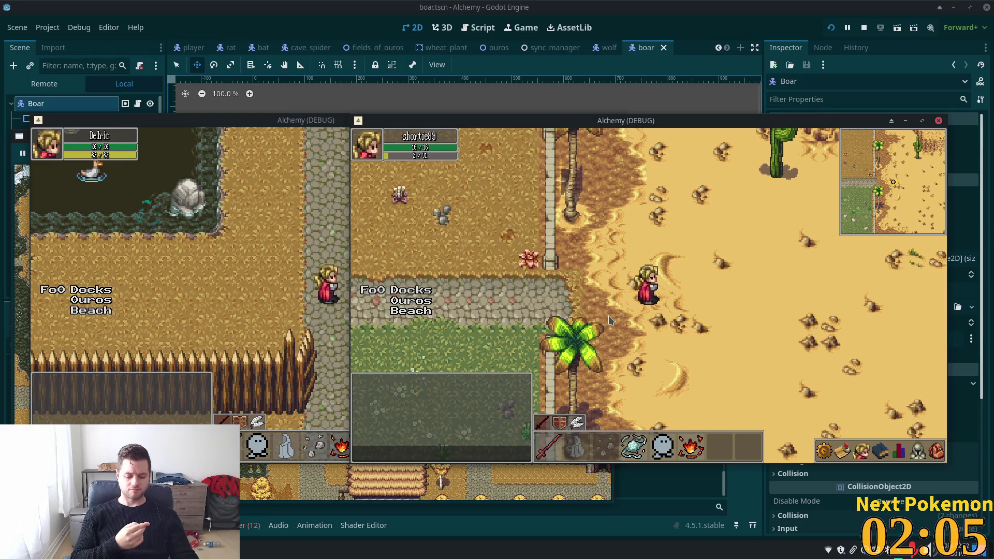
pyautogui.press('Down')
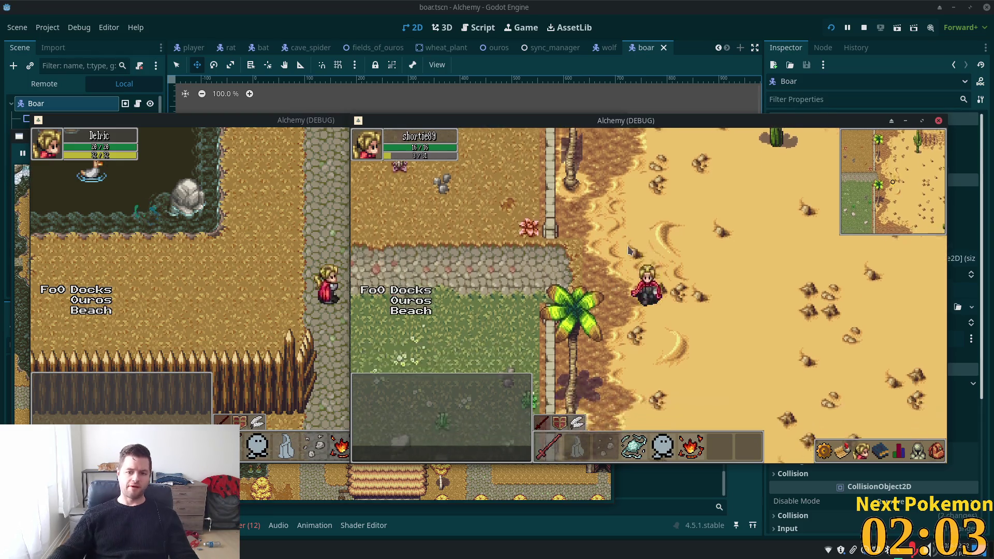
pyautogui.press('Right')
pyautogui.press('Down')
pyautogui.press('Right')
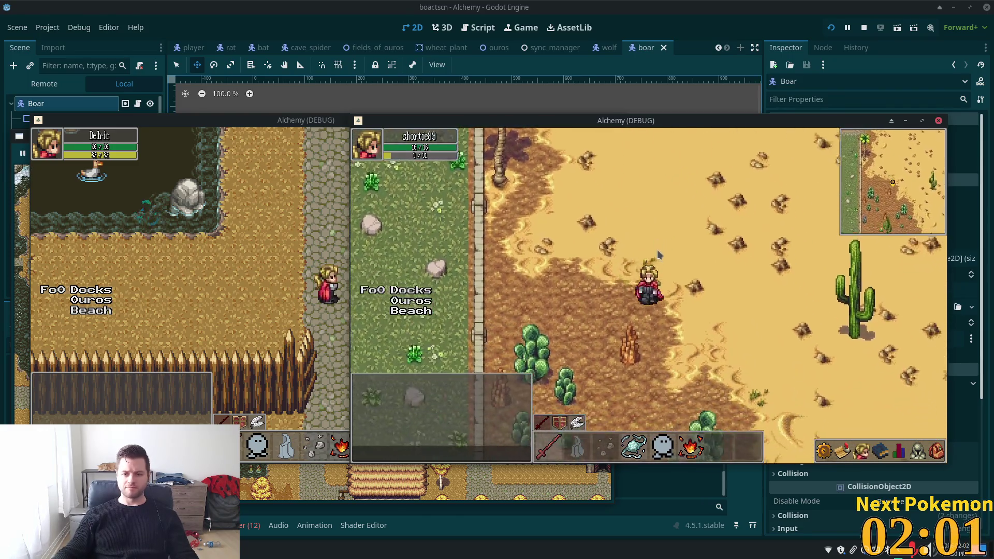
pyautogui.press('Down')
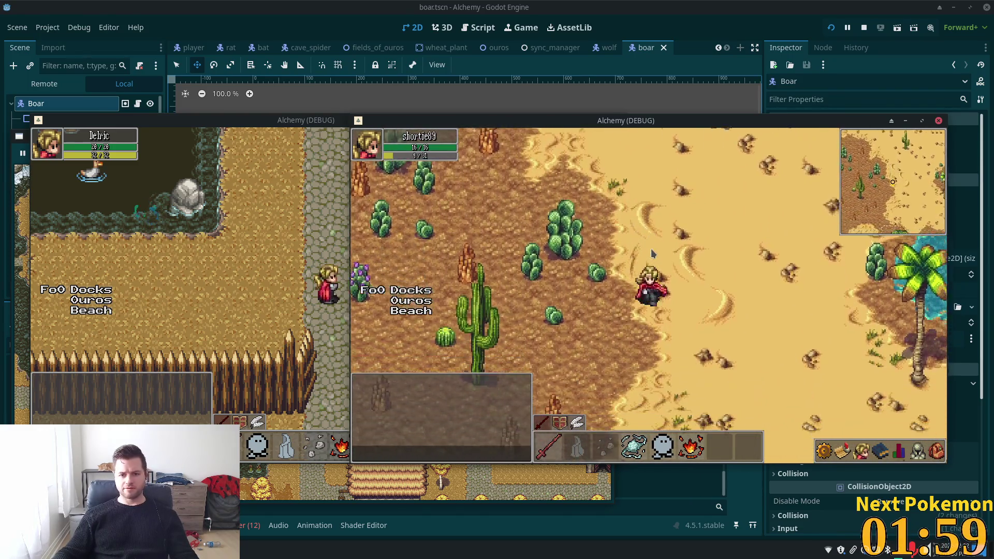
pyautogui.press('Down')
pyautogui.press('Right')
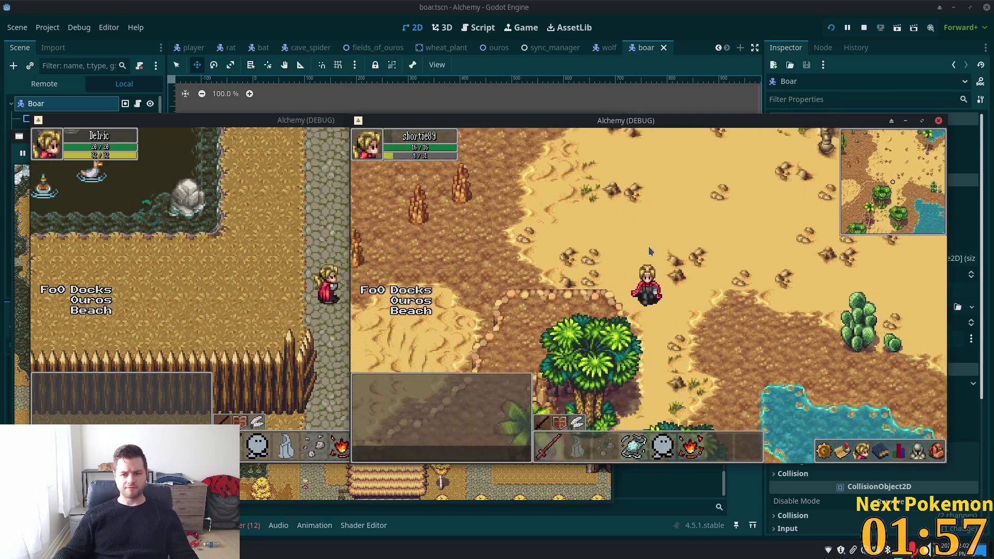
# Walk the character past the lake and cliffs down onto the beach by the water
pyautogui.press('Down')
pyautogui.press('Right')
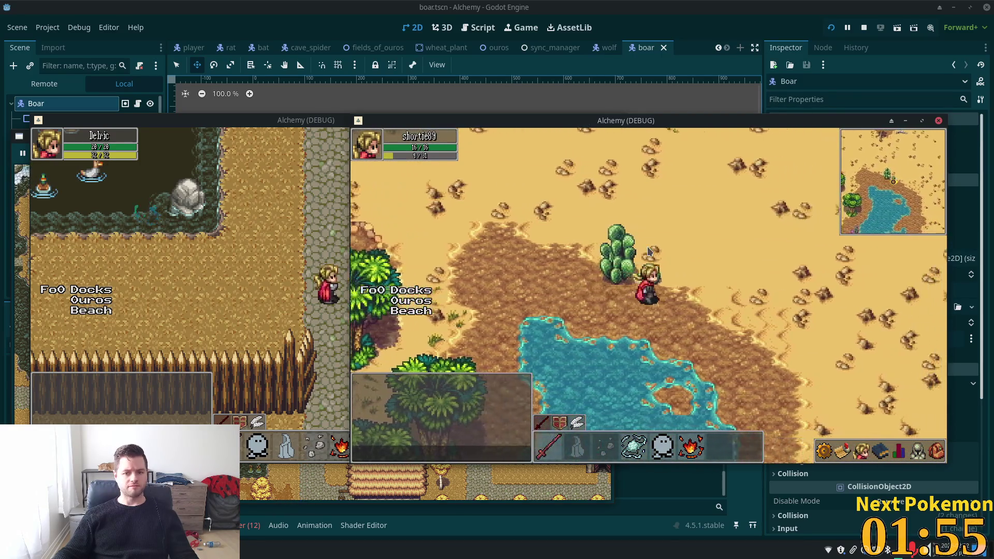
pyautogui.press('Down')
pyautogui.press('Right')
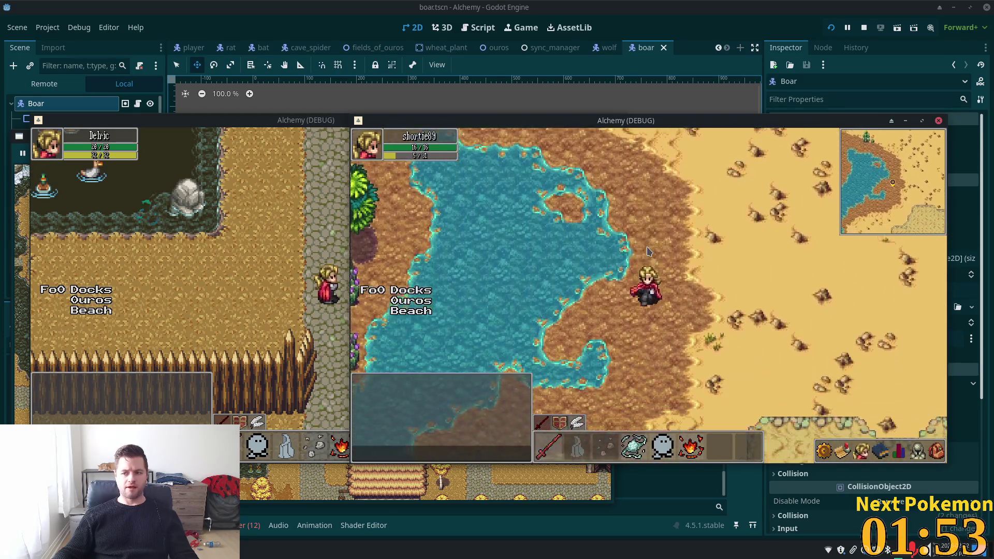
pyautogui.press('Down')
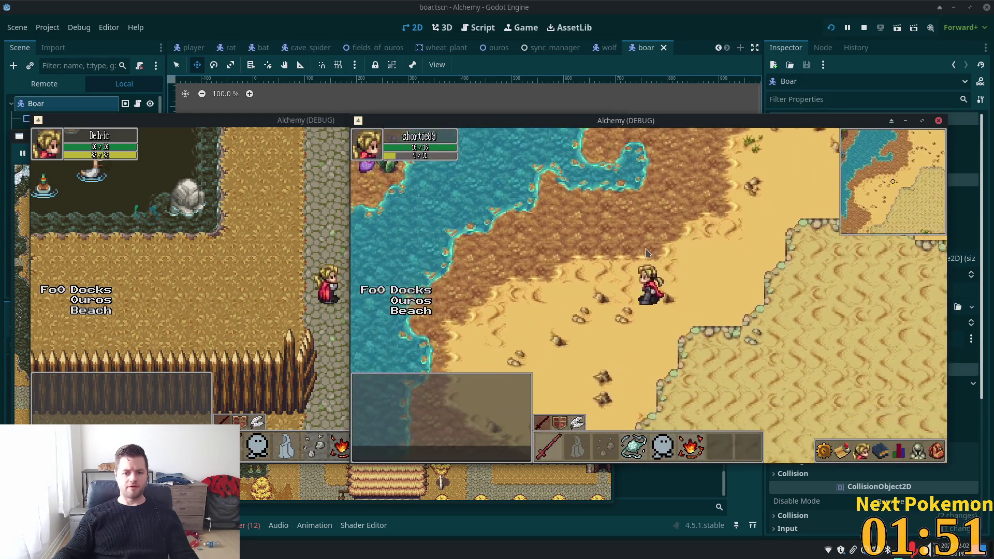
pyautogui.press('Down')
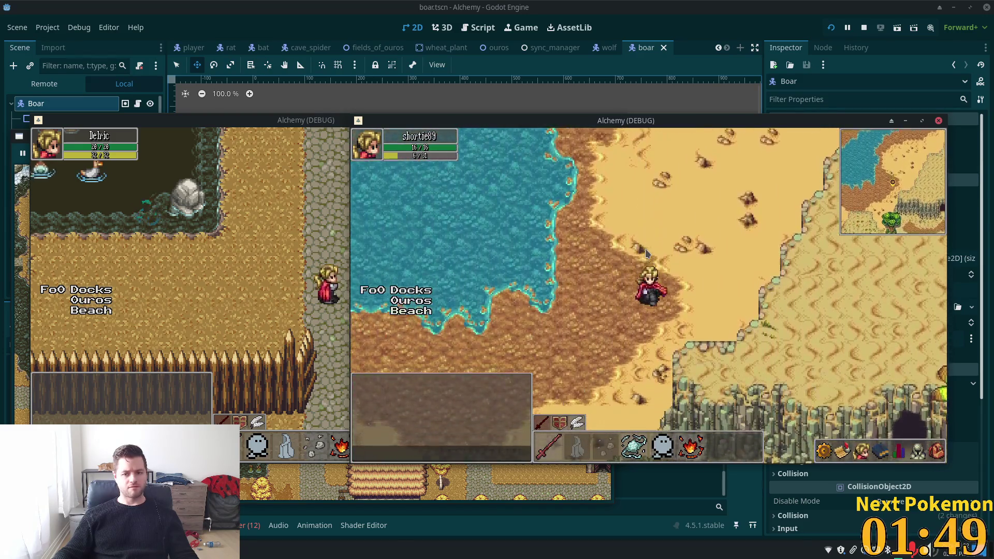
pyautogui.press('Down')
pyautogui.press('Right')
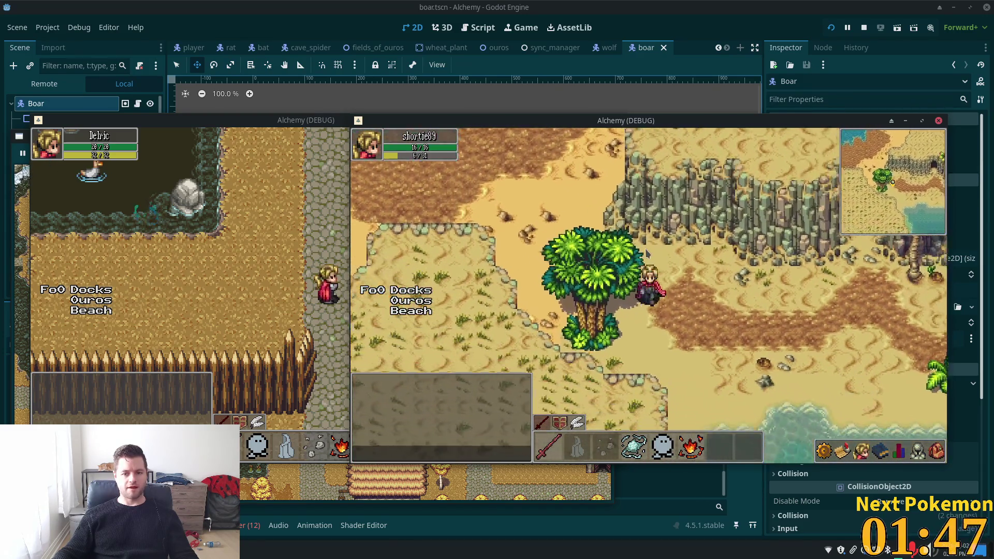
pyautogui.press('Down')
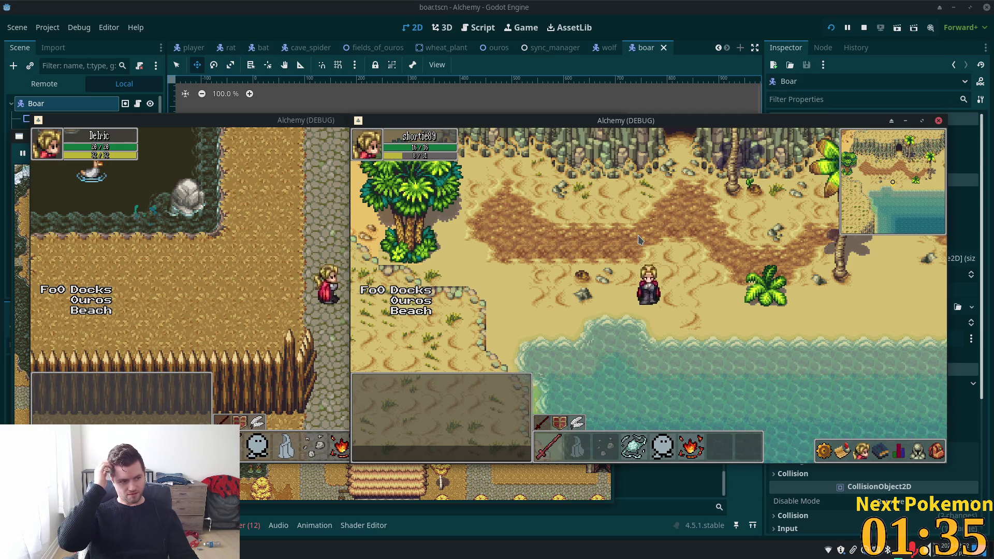
# Enable Combat on the Boar NPC and review the four errors in the Debugger
pyautogui.click(660, 54)
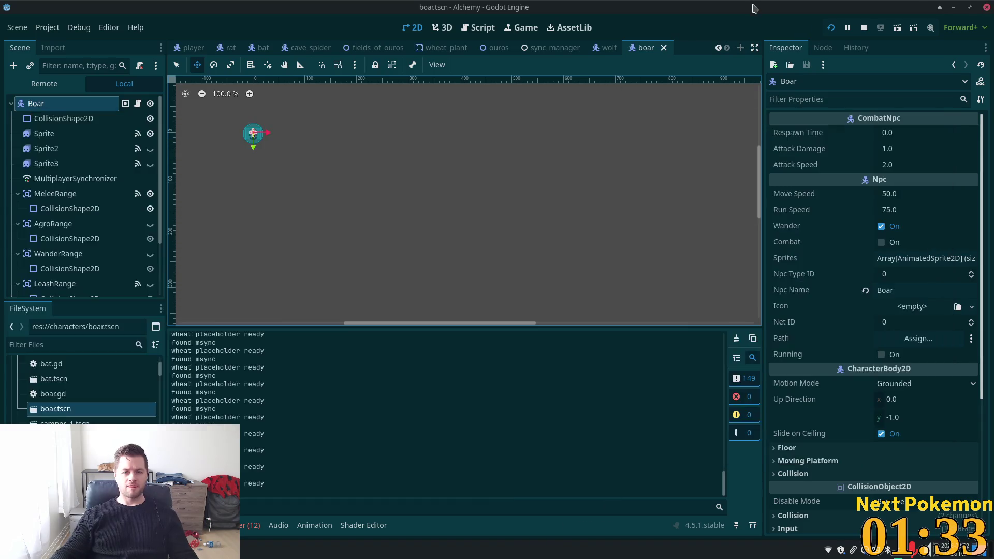
pyautogui.click(881, 242)
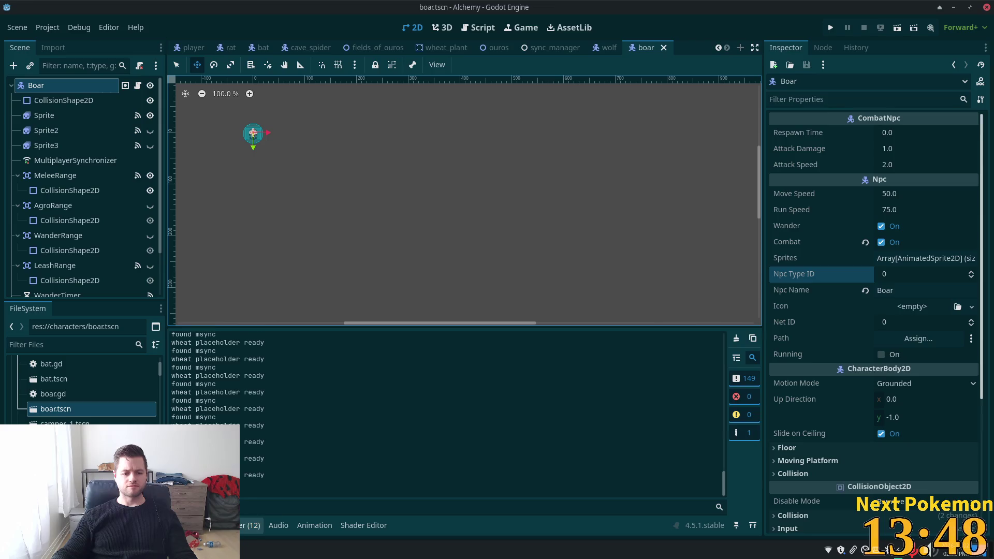
pyautogui.click(243, 525)
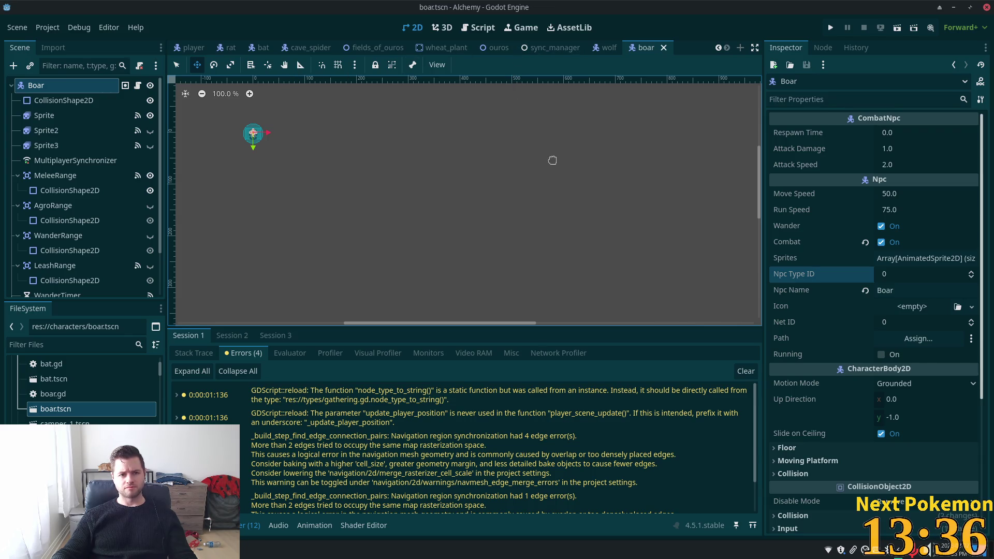
pyautogui.scroll(4, 316, 49)
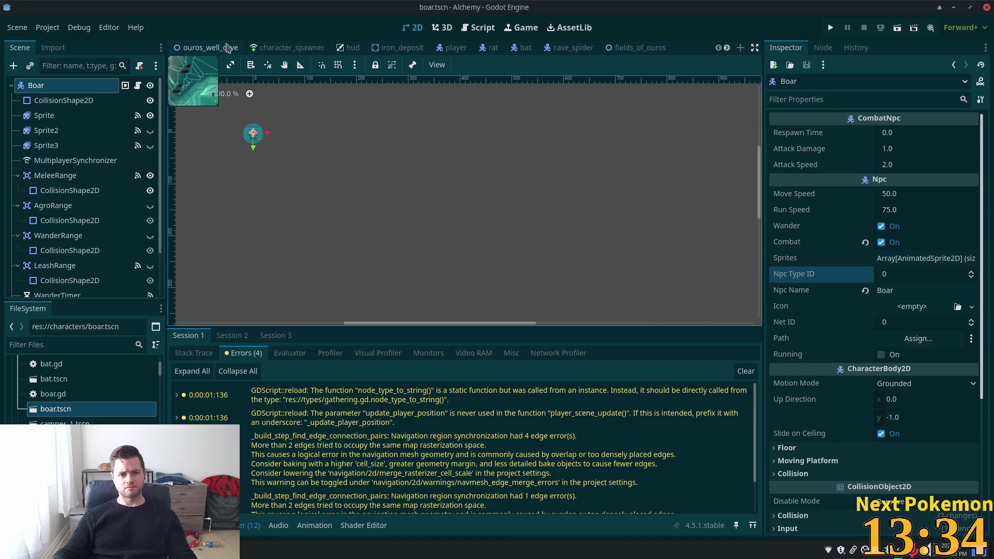
# Close all scene tabs, then quick-open solara_desert.tscn by searching 'dese'
pyautogui.rightClick(210, 49)
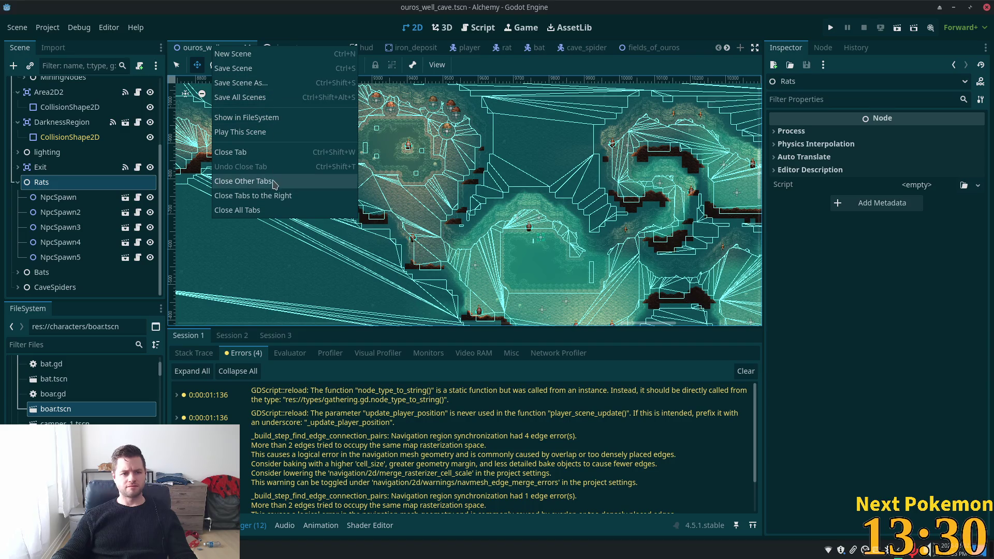
pyautogui.click(283, 211)
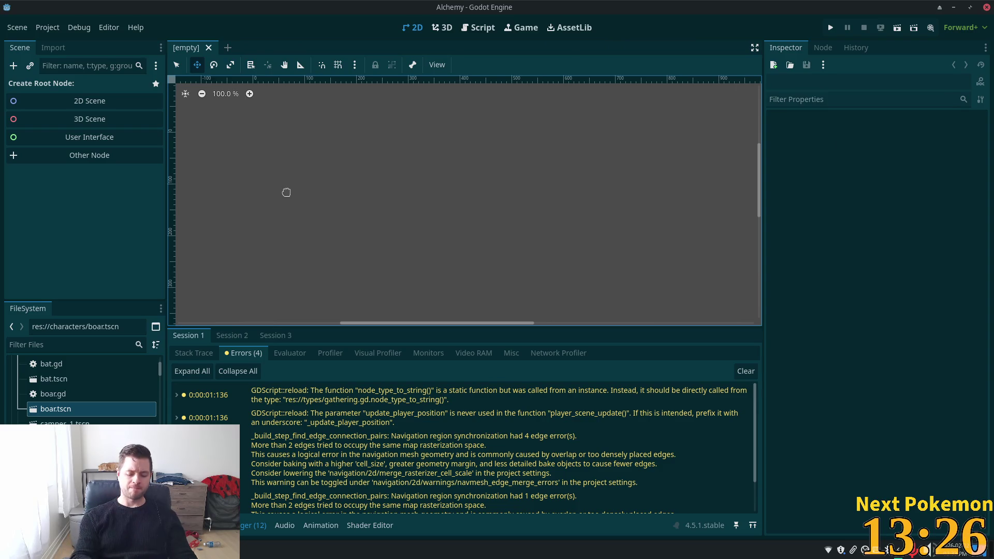
pyautogui.hotkey('alt', 'shift', 'o')
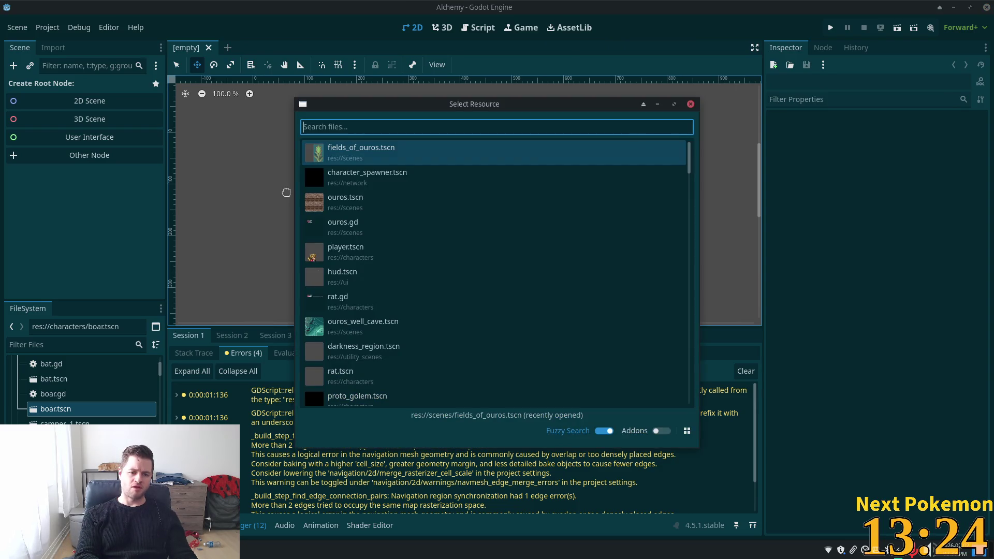
pyautogui.write('dese')
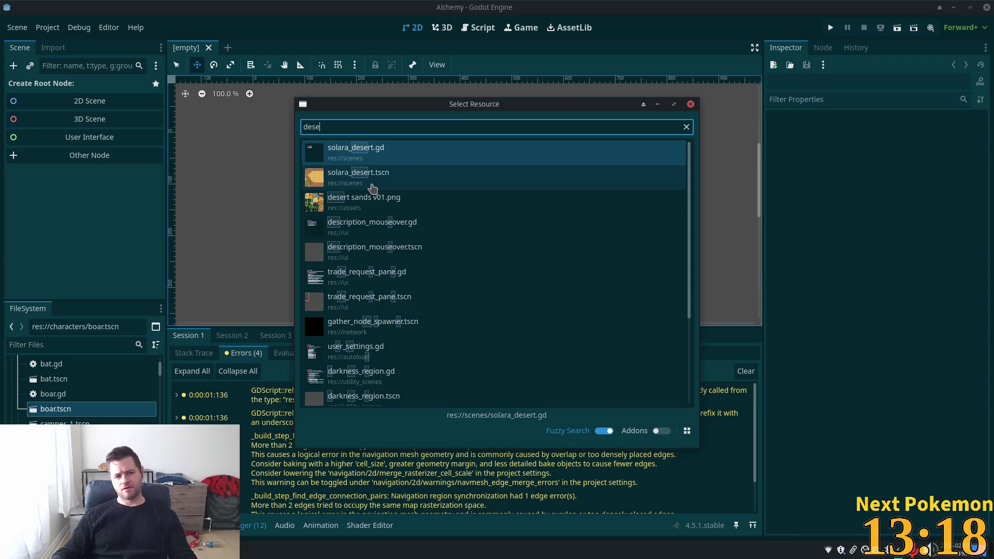
pyautogui.doubleClick(372, 188)
# Zoom the 2D viewport onto the beach below the cliffs and select the Roofs layer
pyautogui.scroll(-6, 359, 193)
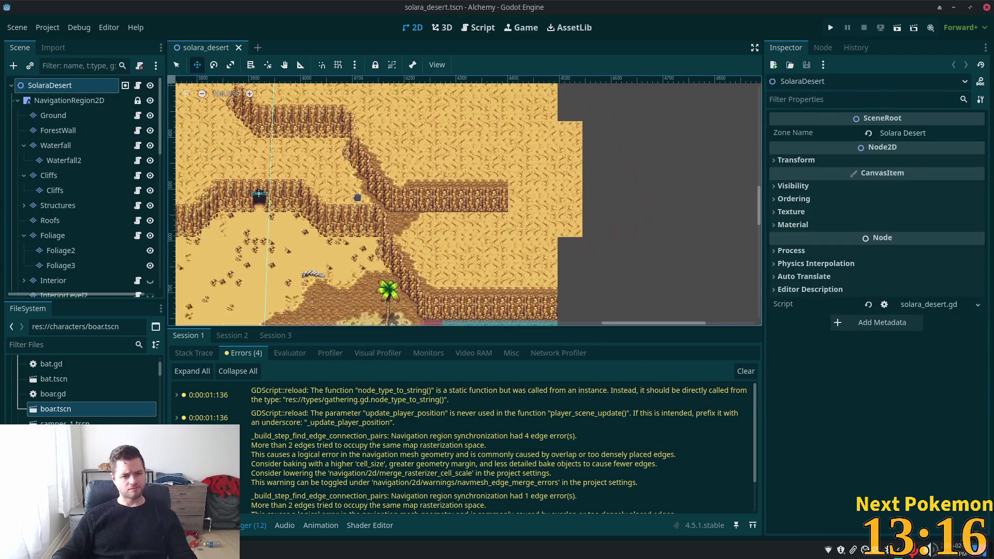
pyautogui.scroll(-3, 345, 224)
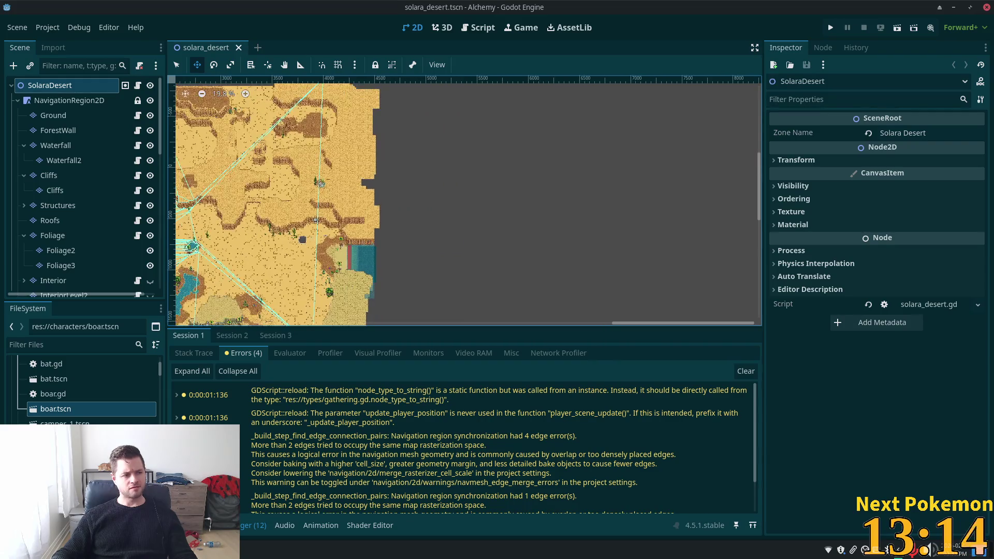
pyautogui.scroll(-1, 535, 133)
pyautogui.moveTo(535, 133); pyautogui.dragTo(530, 145)
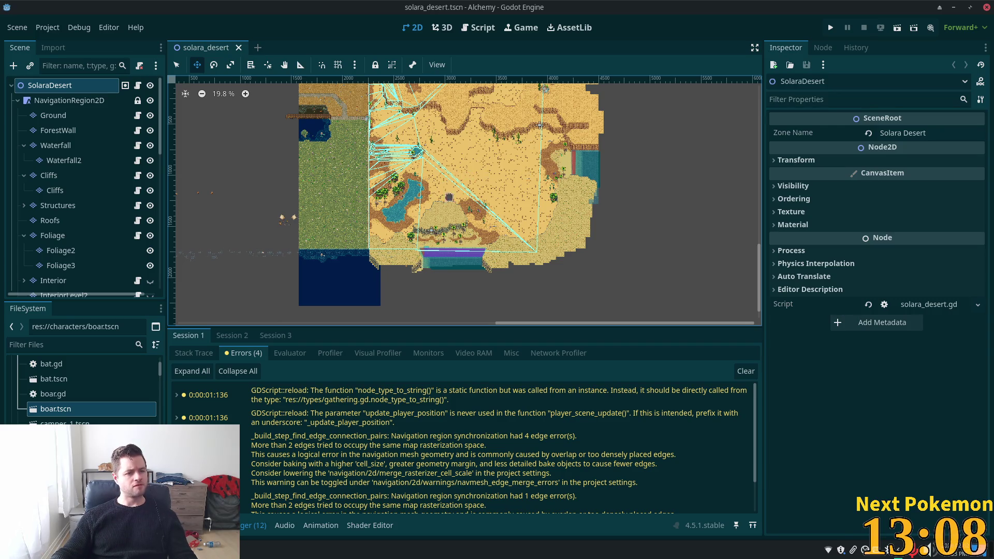
pyautogui.scroll(6, 435, 236)
pyautogui.scroll(3, 435, 259)
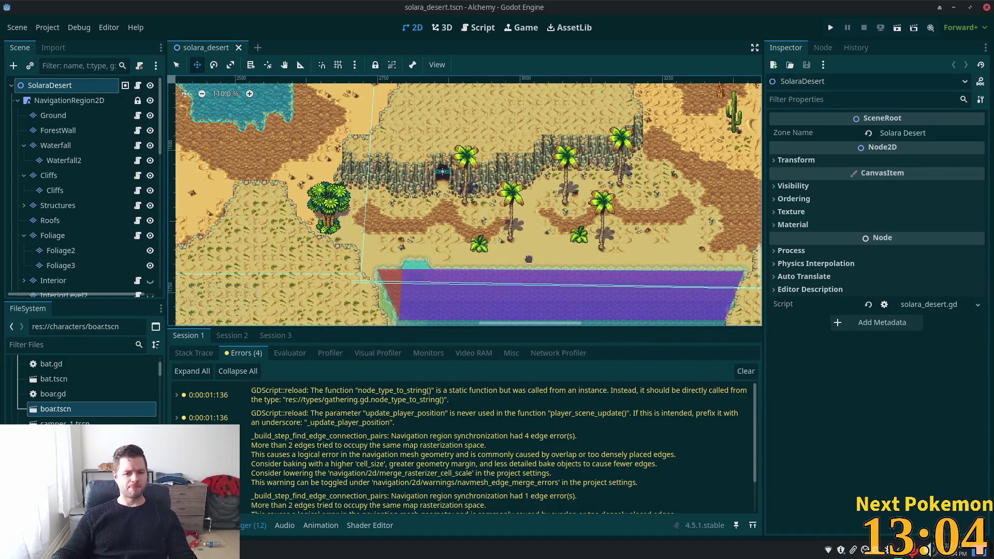
pyautogui.scroll(2, 529, 259)
pyautogui.scroll(1, 446, 252)
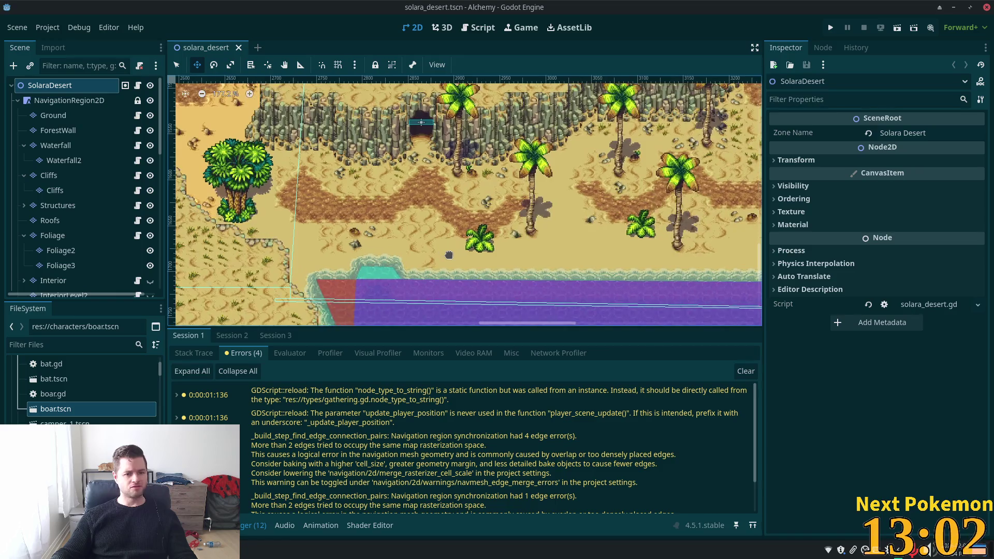
pyautogui.click(80, 220)
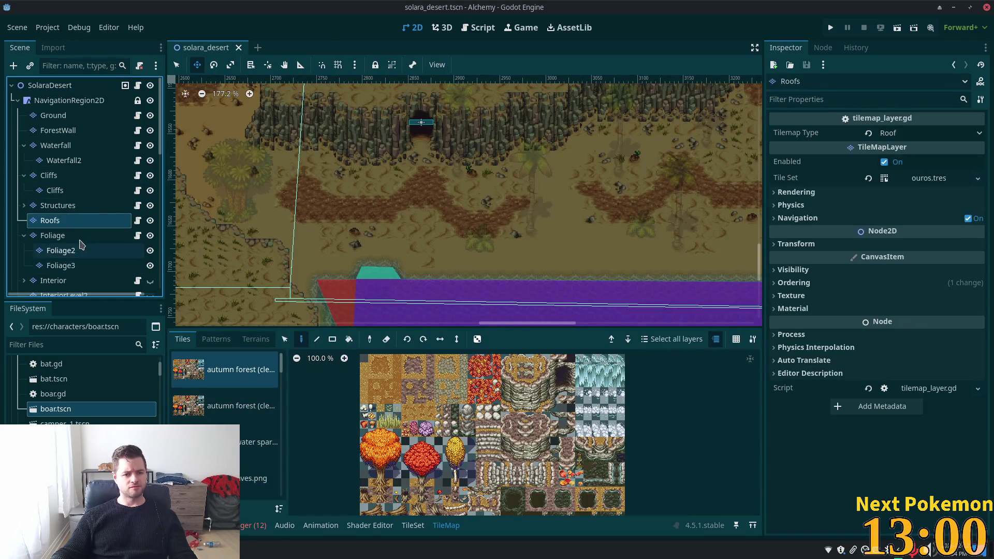
pyautogui.scroll(-8, 77, 234)
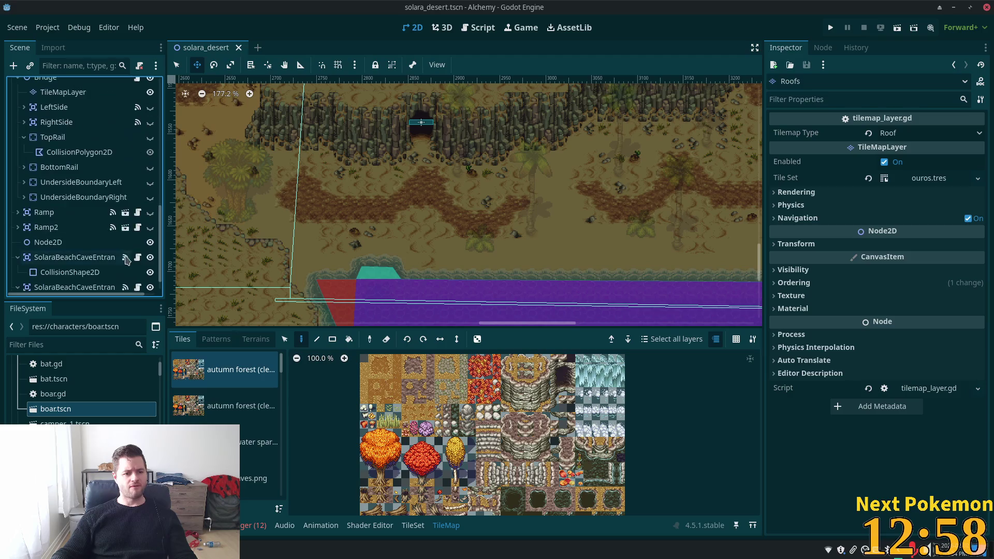
pyautogui.scroll(-1, 127, 267)
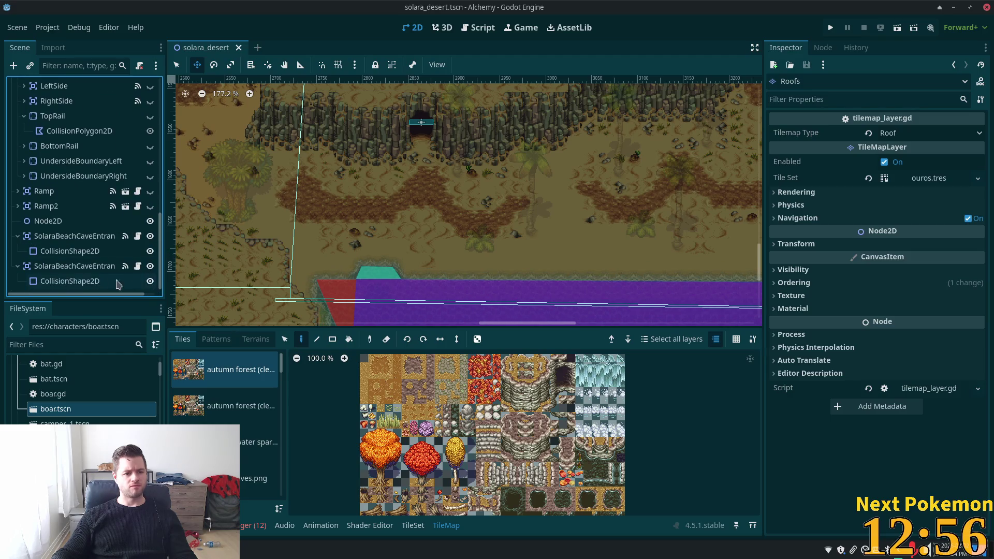
# Collapse the cave entrance nodes and Ramp2 in the Scene dock
pyautogui.click(18, 266)
pyautogui.click(17, 250)
pyautogui.click(18, 237)
pyautogui.click(18, 238)
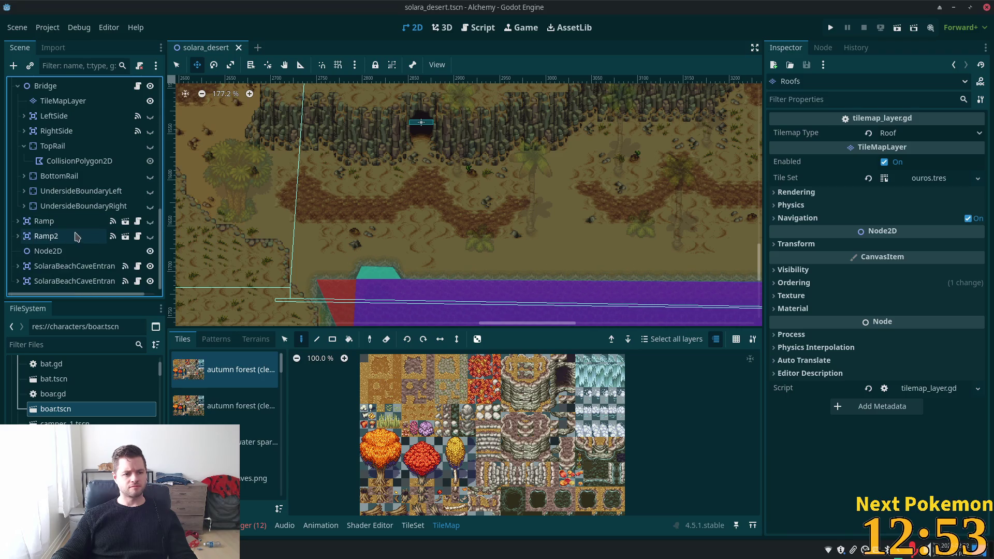
# Delete the empty Node2D from the scene tree, confirming with OK
pyautogui.click(52, 252)
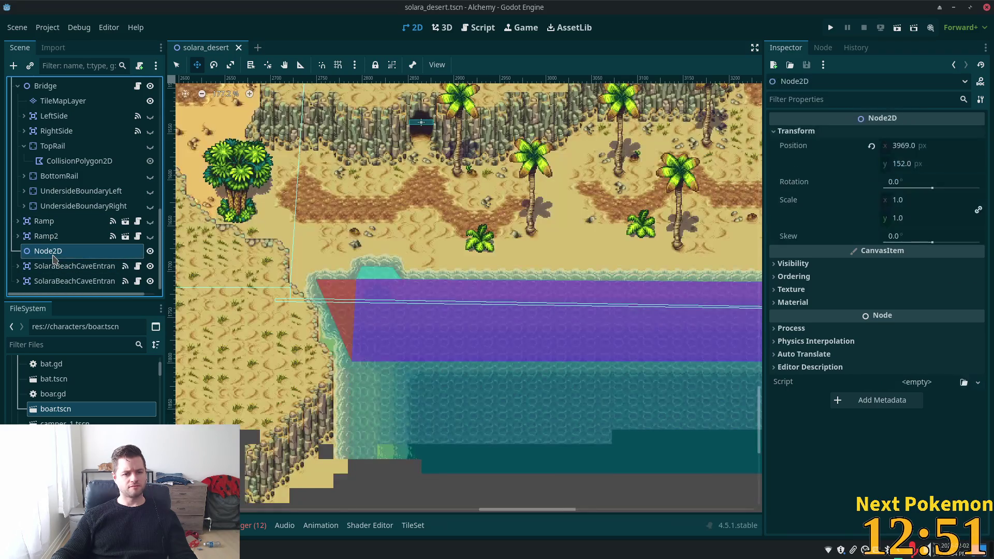
pyautogui.scroll(-2, 451, 260)
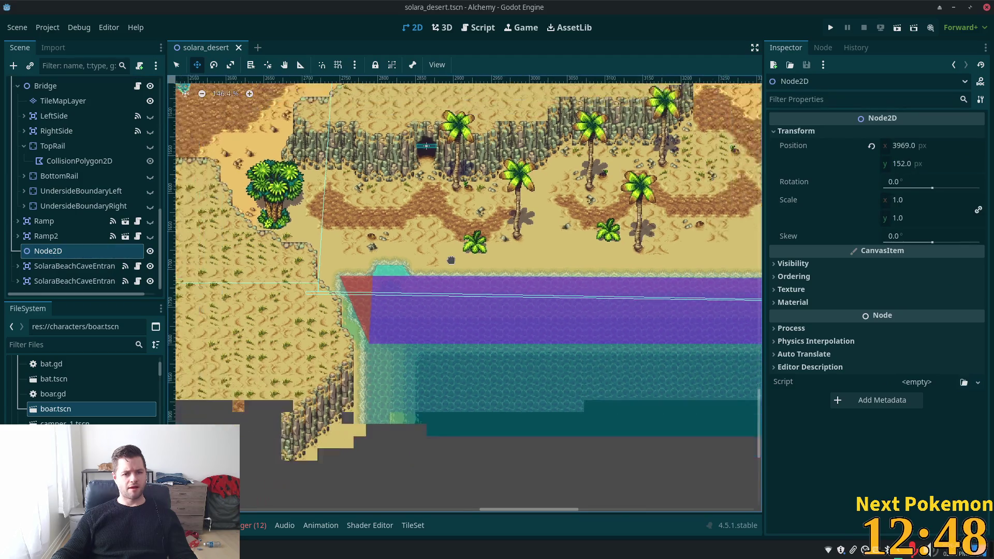
pyautogui.scroll(-15, 452, 260)
pyautogui.scroll(4, 258, 141)
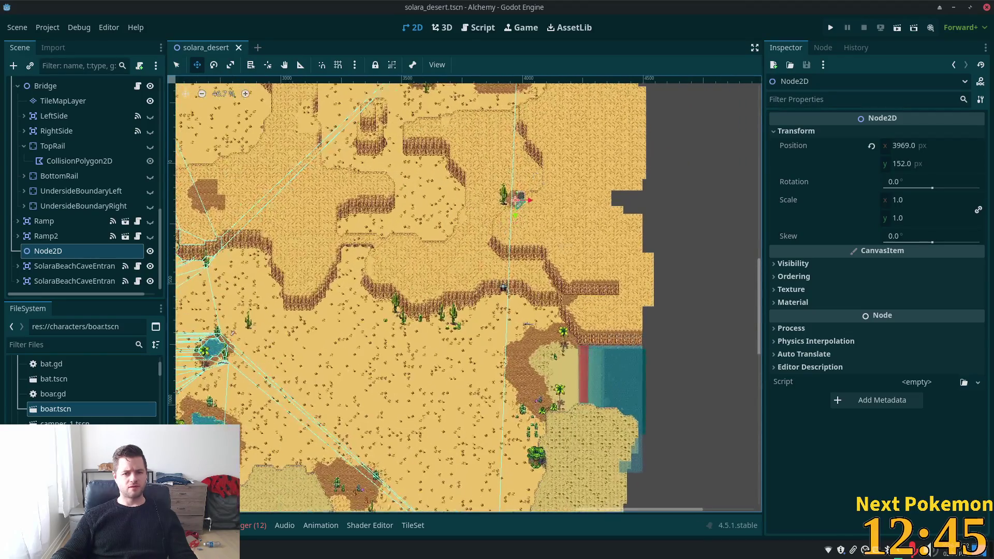
pyautogui.scroll(6, 513, 197)
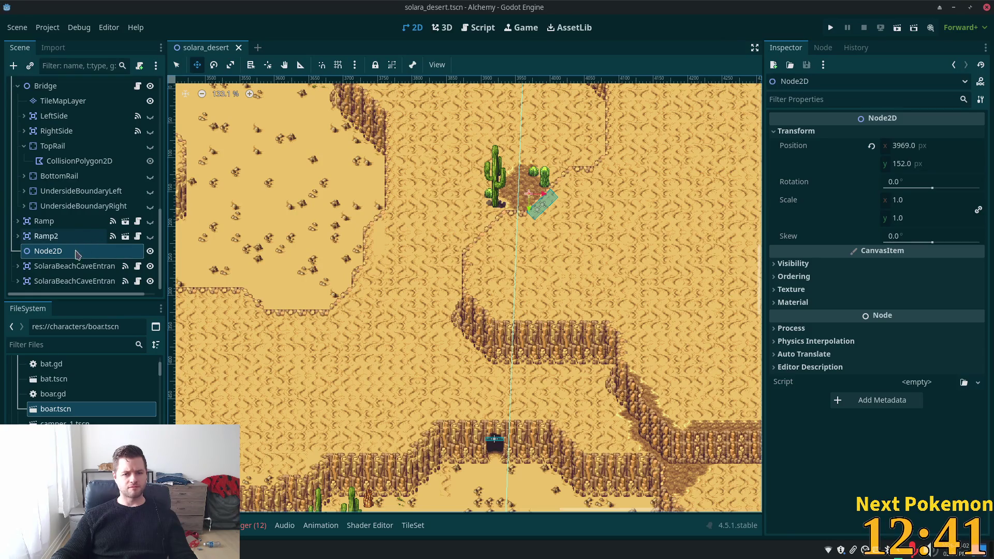
pyautogui.click(72, 249)
pyautogui.press('Delete')
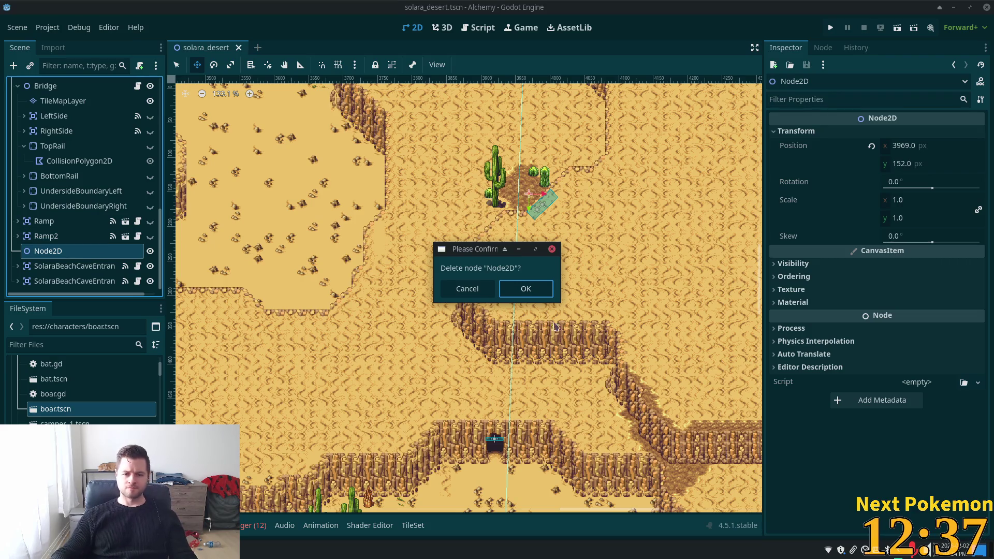
pyautogui.click(533, 288)
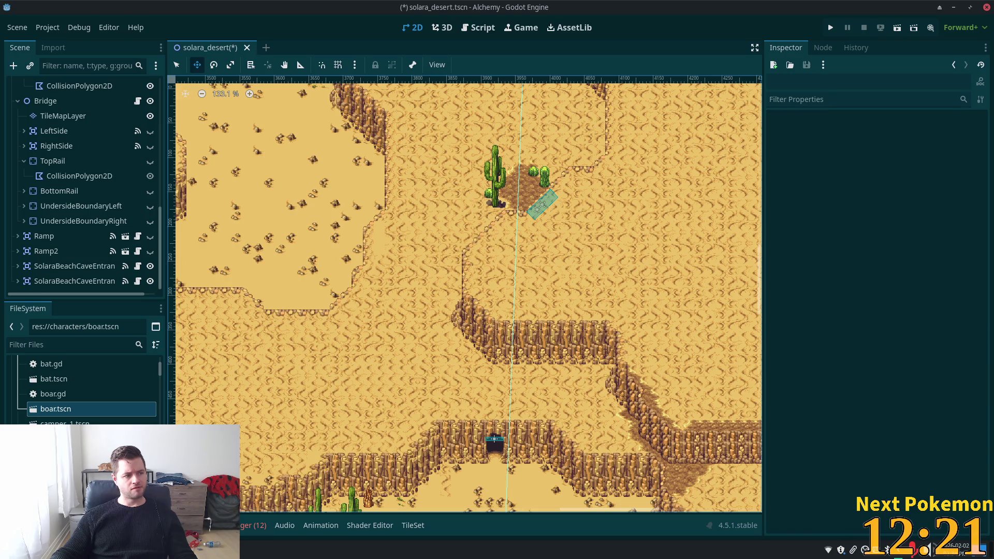
pyautogui.scroll(-6, 367, 424)
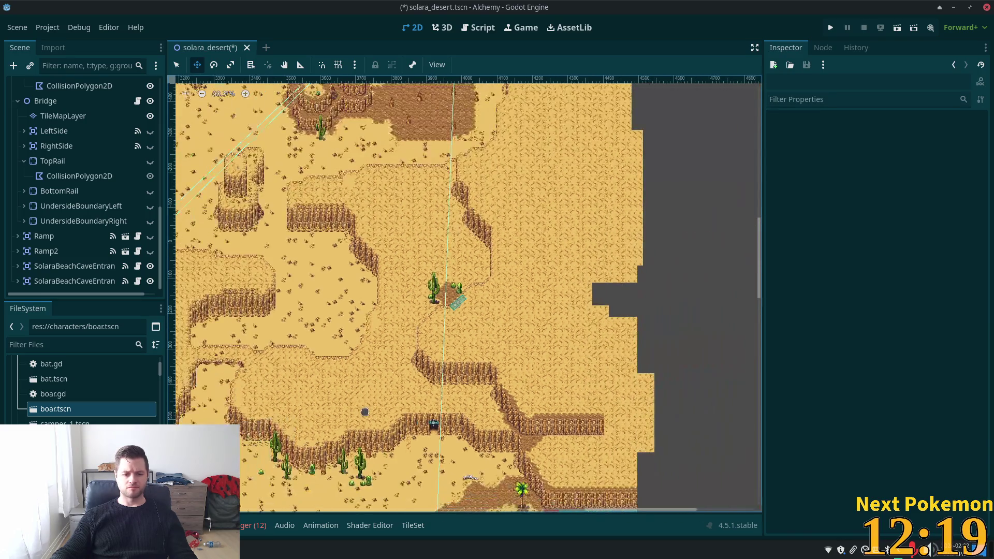
# Zoom back onto the beach and select the SolaraDesert root node
pyautogui.scroll(5, 466, 415)
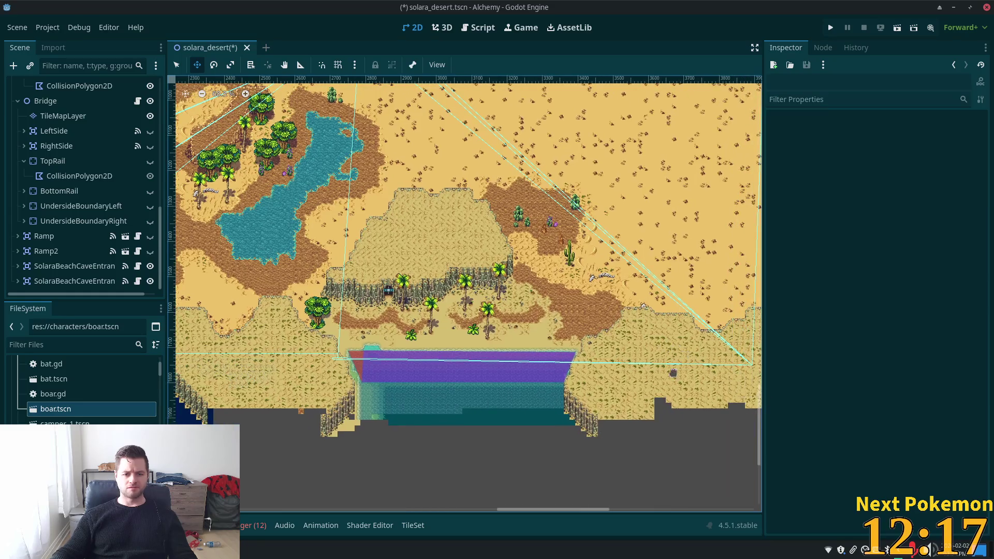
pyautogui.scroll(6, 429, 344)
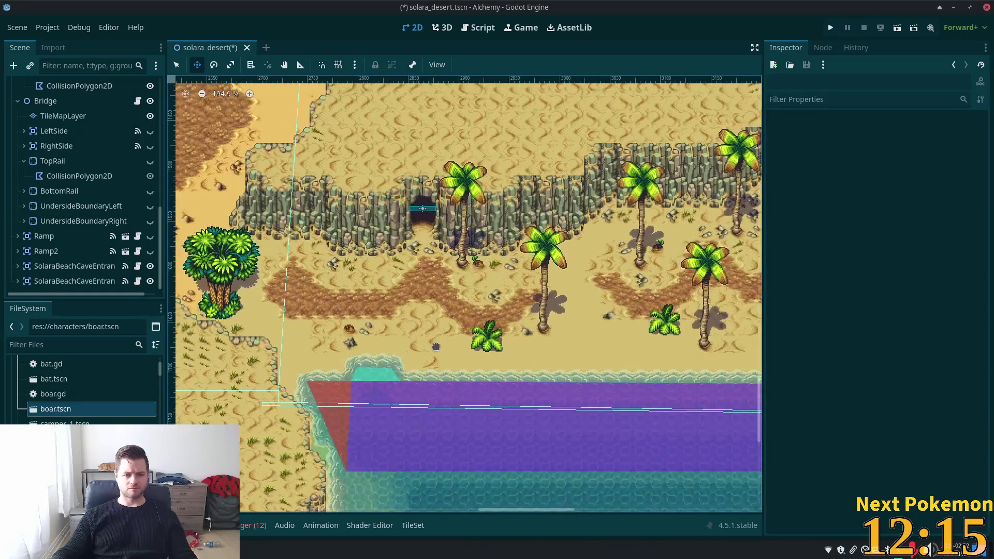
pyautogui.scroll(1, 537, 317)
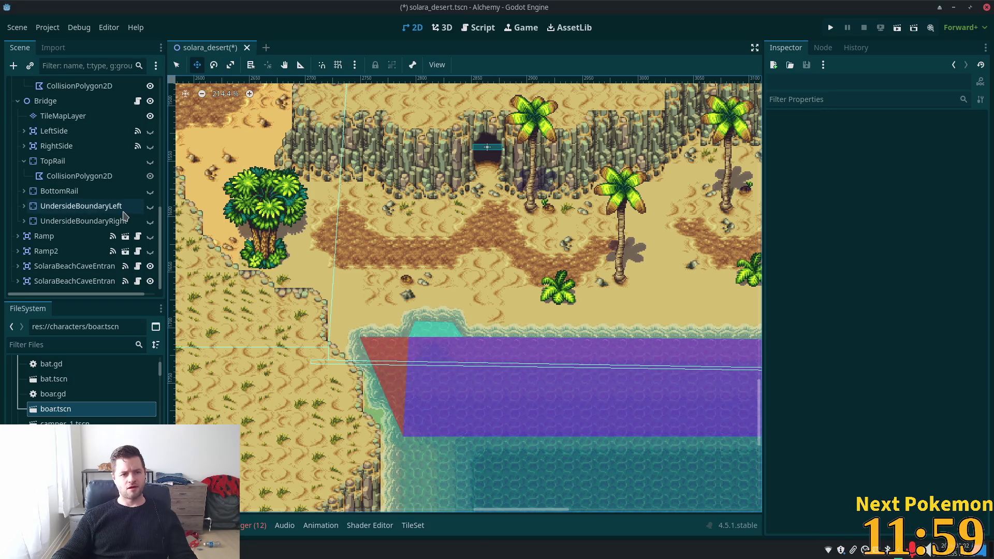
pyautogui.scroll(10, 155, 208)
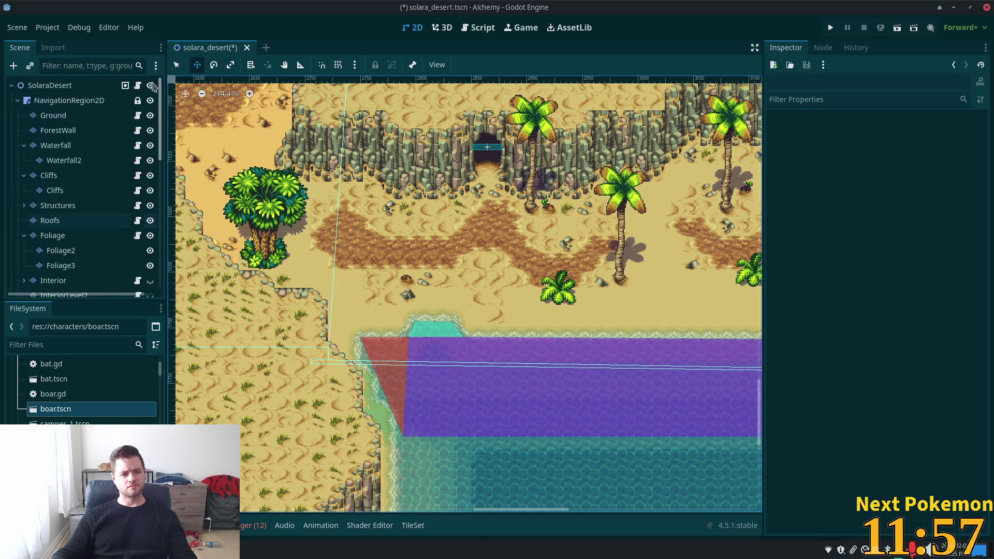
pyautogui.click(49, 86)
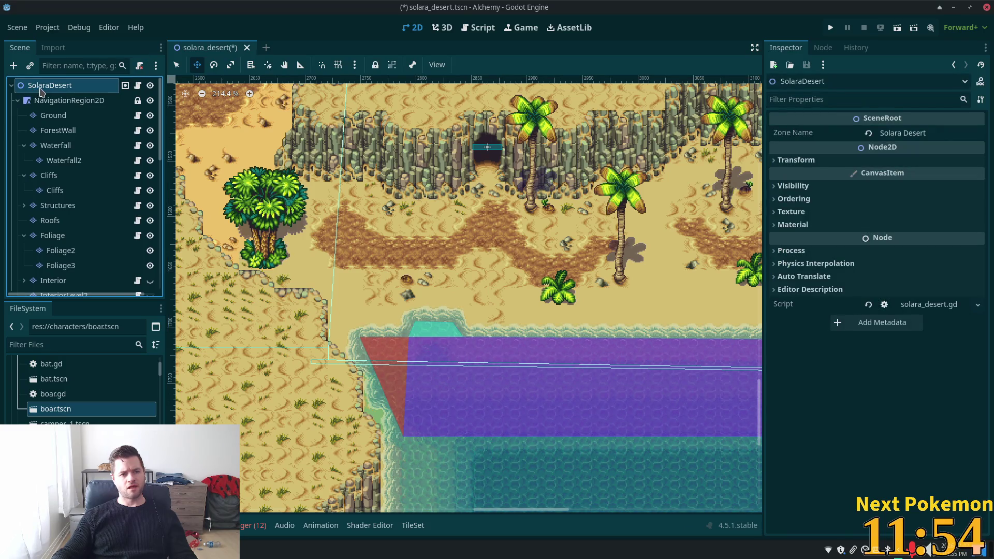
pyautogui.rightClick(41, 91)
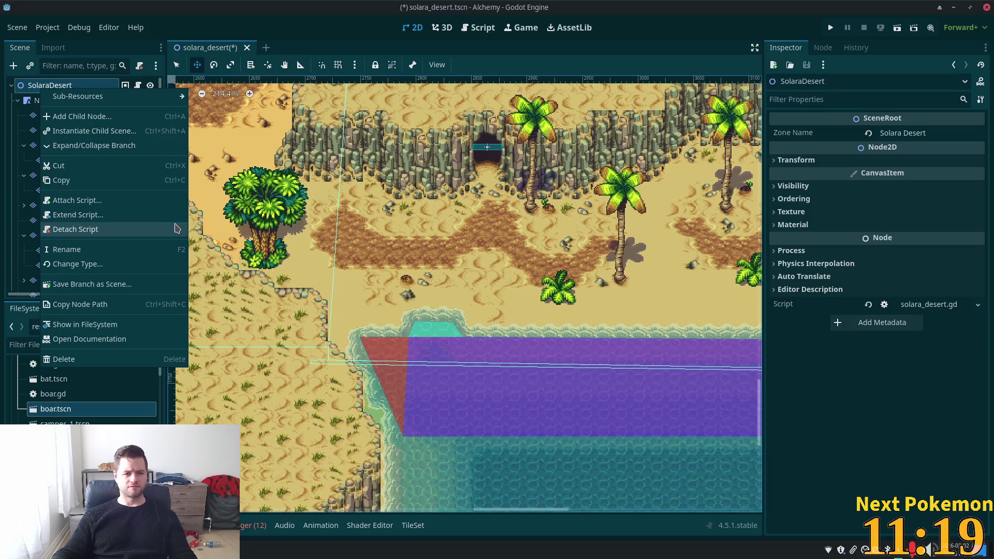
pyautogui.click(374, 281)
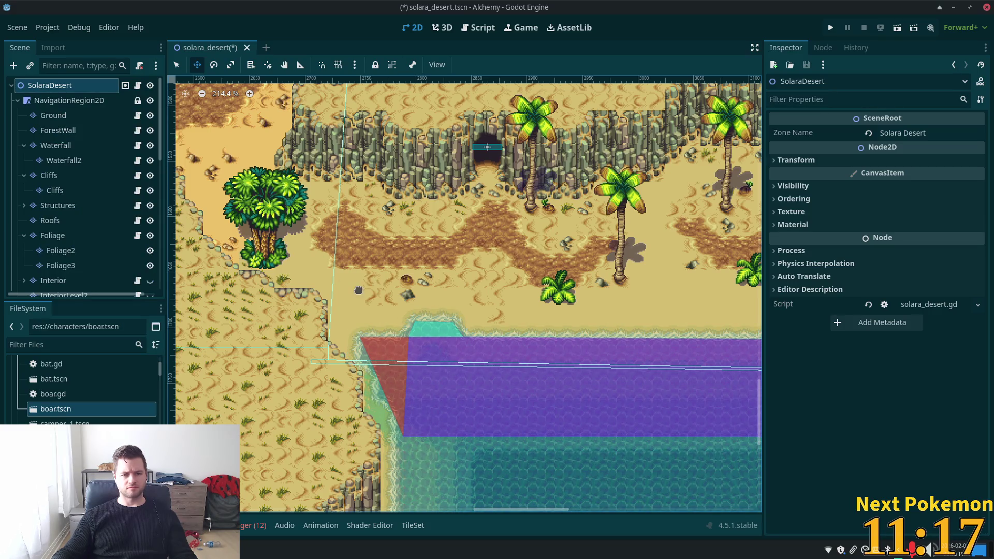
pyautogui.rightClick(390, 291)
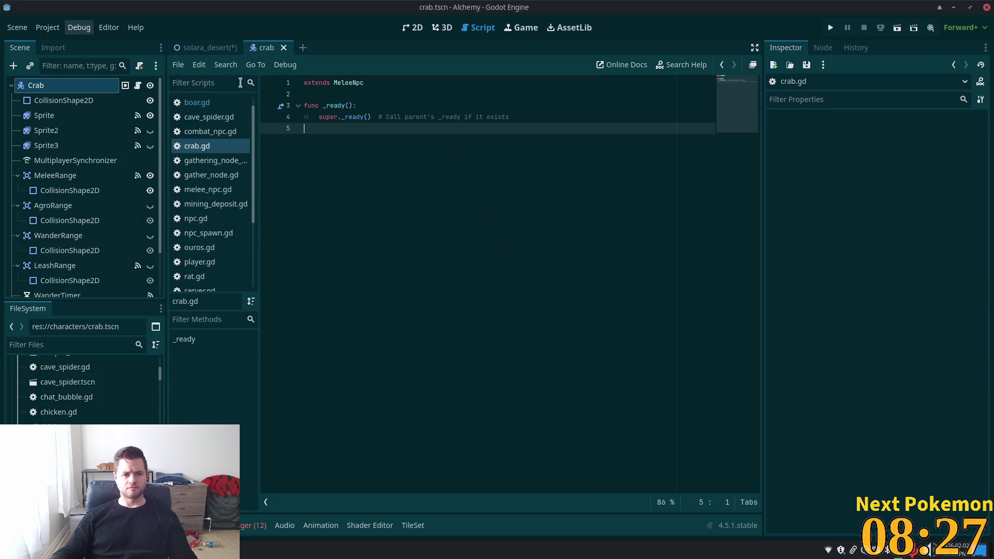
# Return to the solara_desert scene in the 2D editor view
pyautogui.click(206, 47)
pyautogui.click(414, 27)
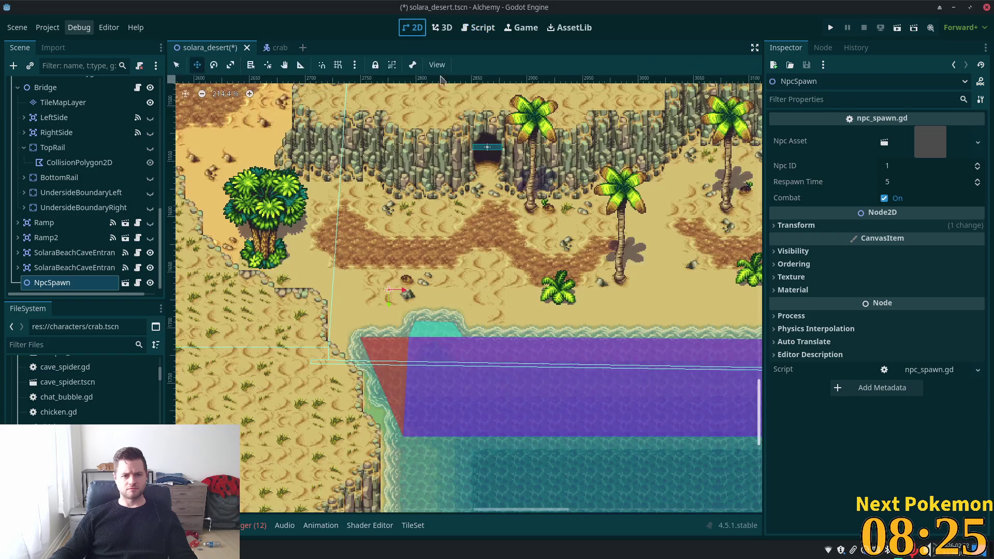
# Save solara_desert with Ctrl+S and rename the NpcSpawn node to NpcSpawnCrab
pyautogui.hotkey('ctrl', 's')
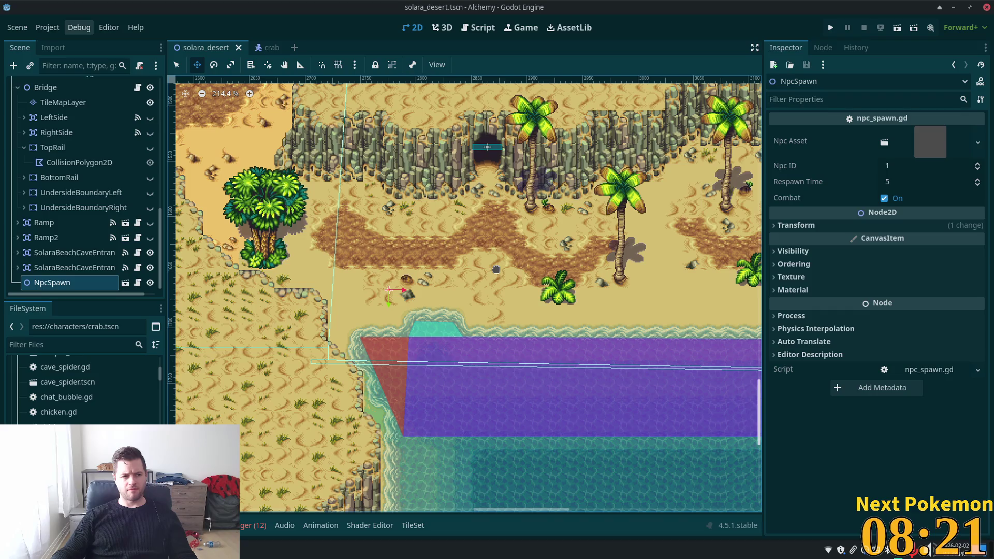
pyautogui.click(49, 286)
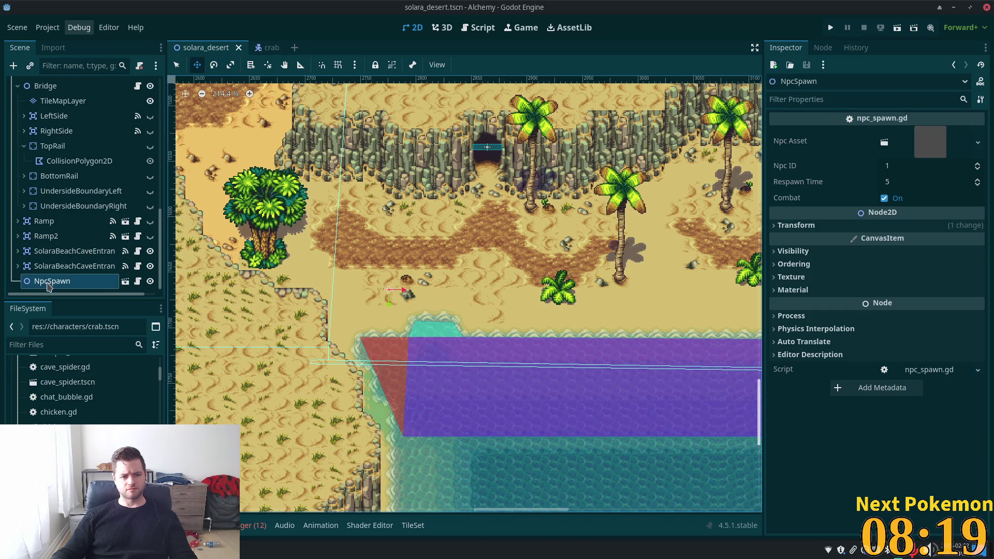
pyautogui.click(69, 286)
pyautogui.click(71, 287)
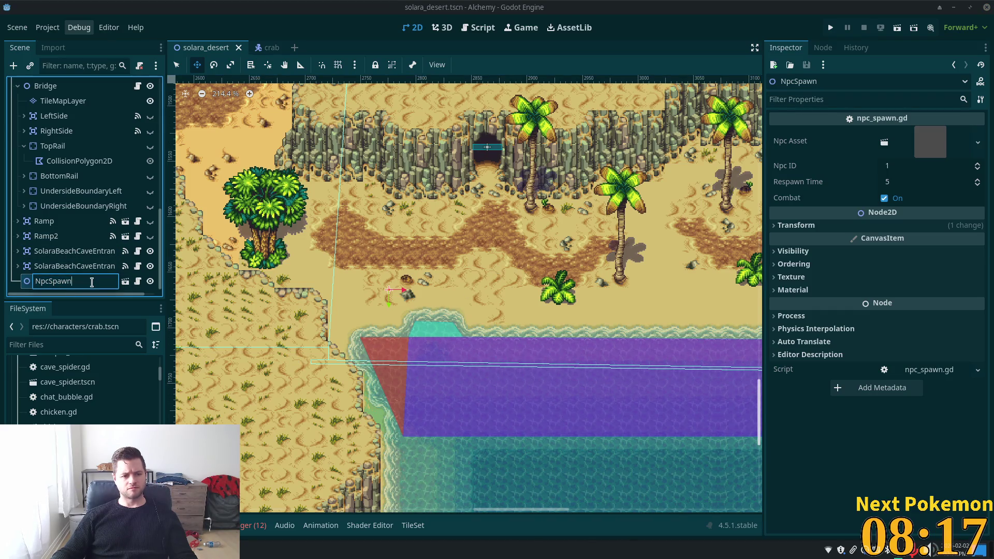
pyautogui.write('Crab')
pyautogui.press('Return')
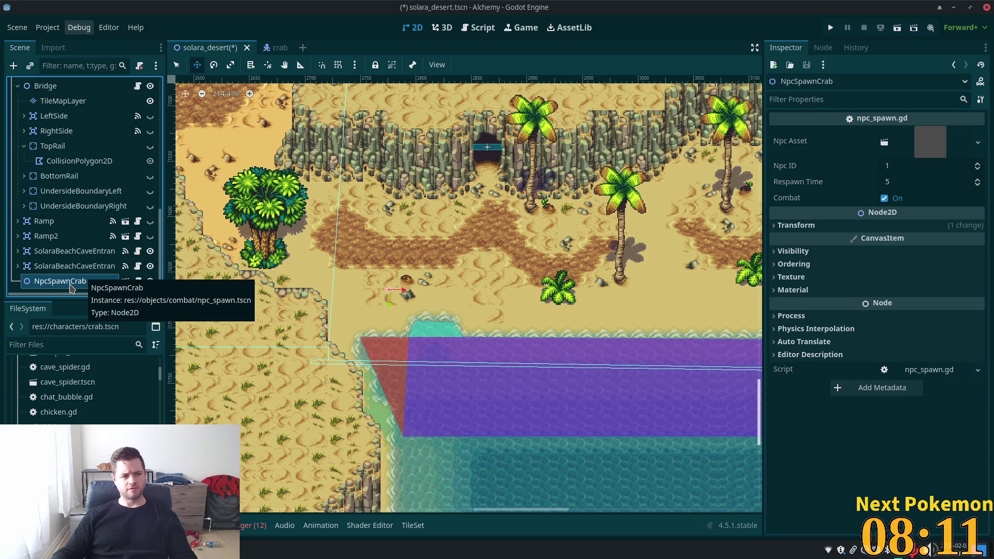
pyautogui.doubleClick(71, 288)
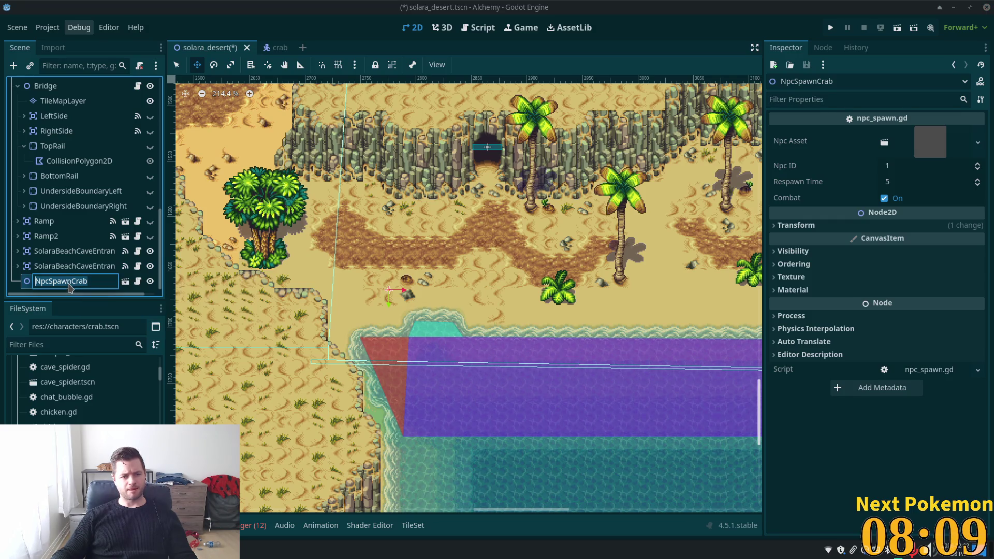
pyautogui.press('Return')
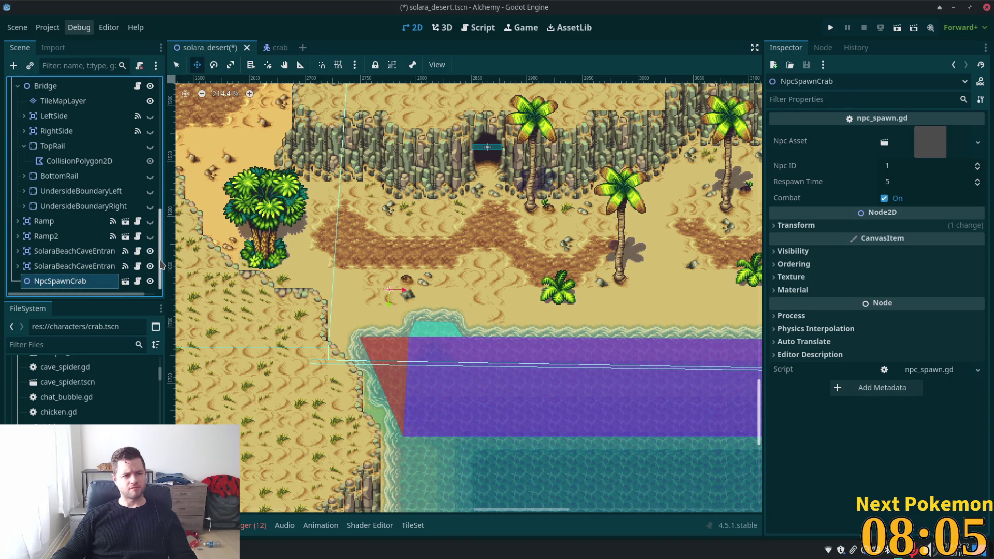
pyautogui.moveTo(160, 262); pyautogui.dragTo(147, 74)
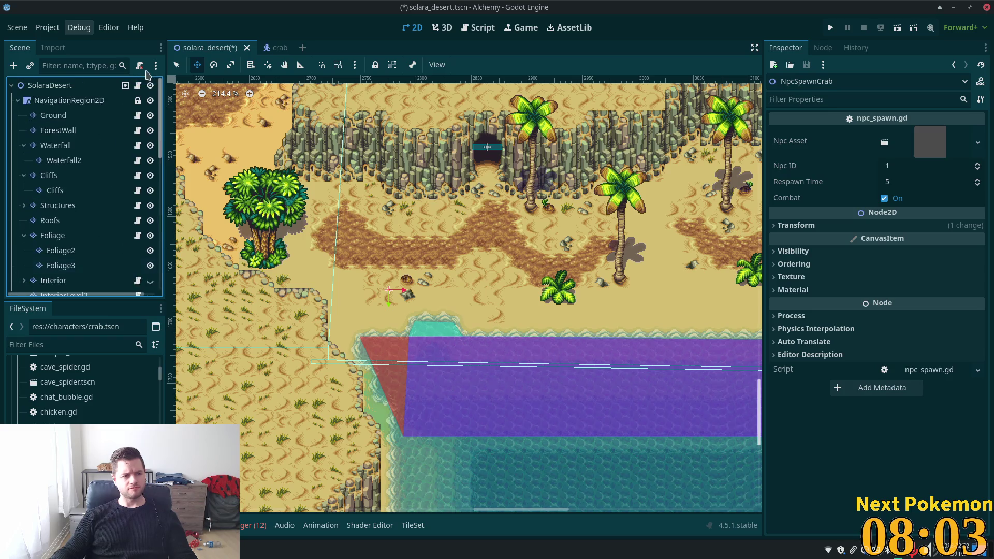
# Add a plain Node under SolaraDesert, move NpcSpawnCrab into it, and duplicate the spawner
pyautogui.click(63, 85)
pyautogui.hotkey('ctrl', 'a')
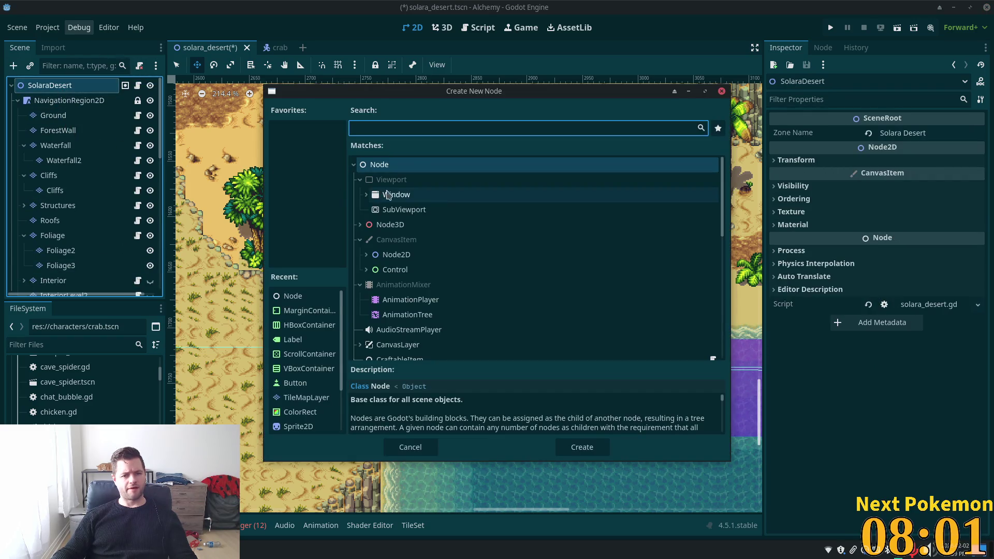
pyautogui.doubleClick(380, 164)
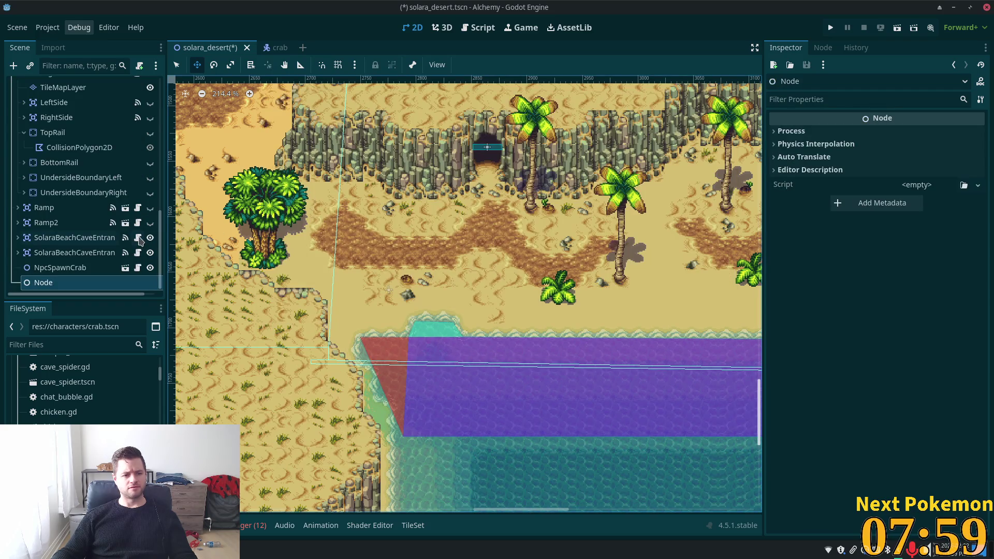
pyautogui.click(64, 268)
pyautogui.moveTo(69, 270)
pyautogui.mouseDown()
pyautogui.moveTo(68, 284)
pyautogui.moveTo(81, 271)
pyautogui.mouseUp()
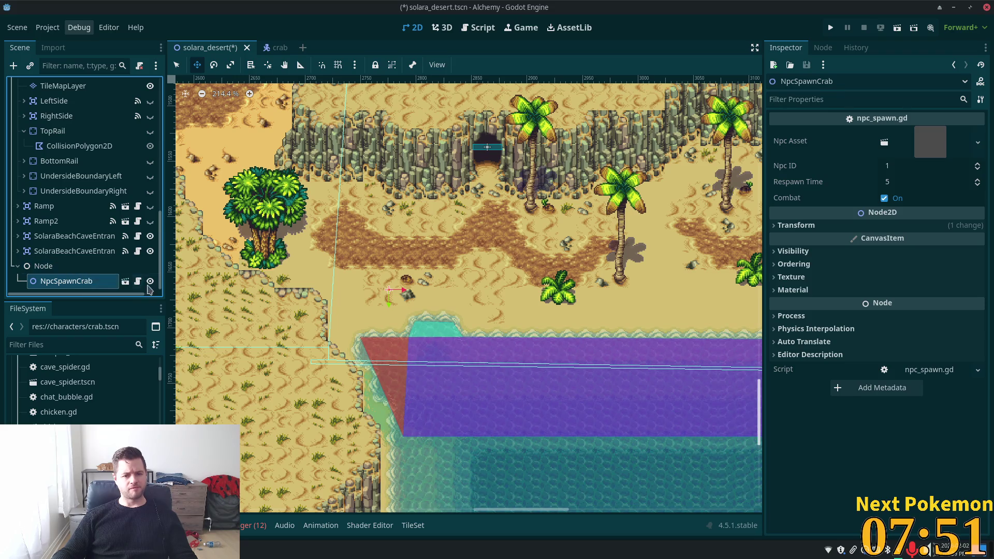
pyautogui.hotkey('ctrl', 'd')
# Duplicate the crab spawner and place the second, third and fourth copies around the beach
pyautogui.moveTo(436, 265); pyautogui.dragTo(533, 244)
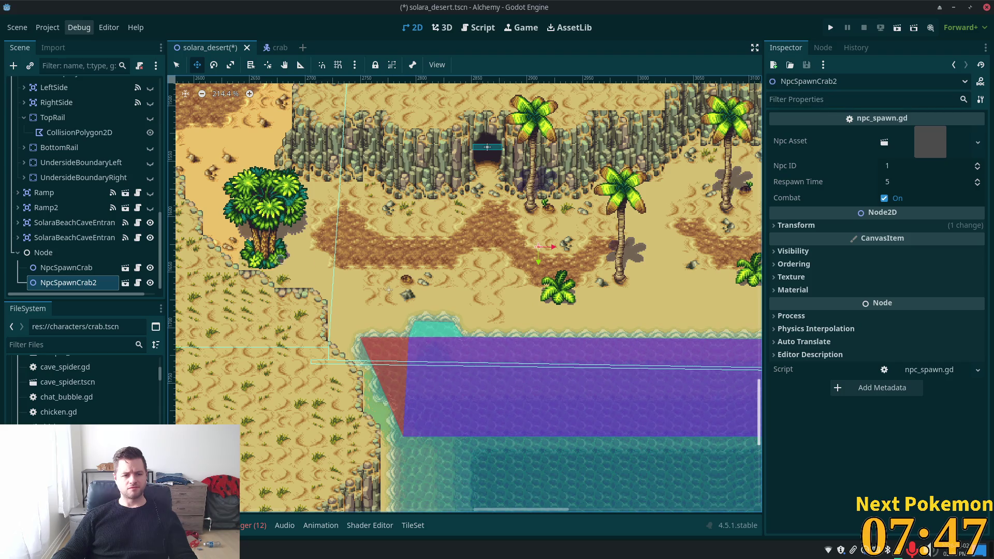
pyautogui.hotkey('ctrl', 'd')
pyautogui.moveTo(346, 270); pyautogui.dragTo(520, 288)
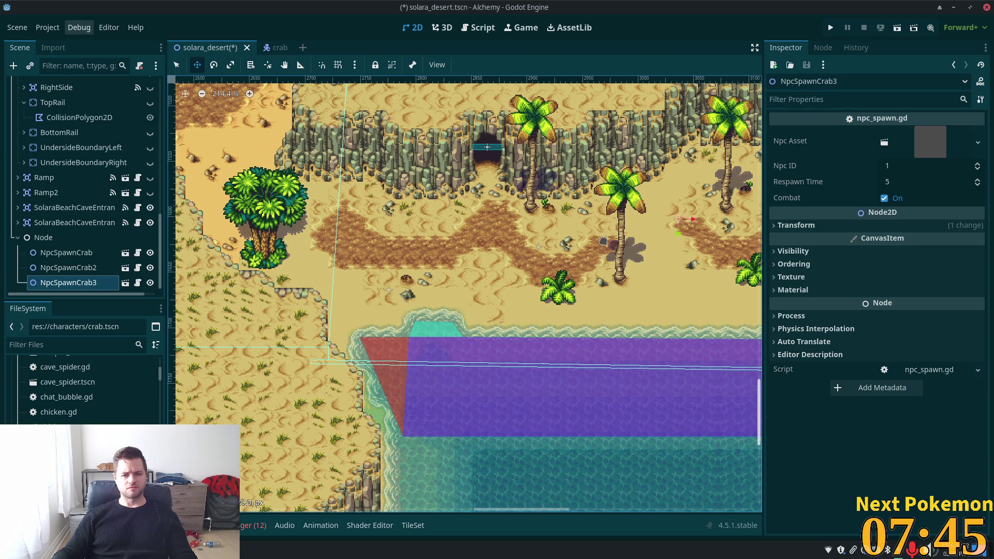
pyautogui.moveTo(603, 242); pyautogui.dragTo(589, 230)
pyautogui.hotkey('ctrl', 'd')
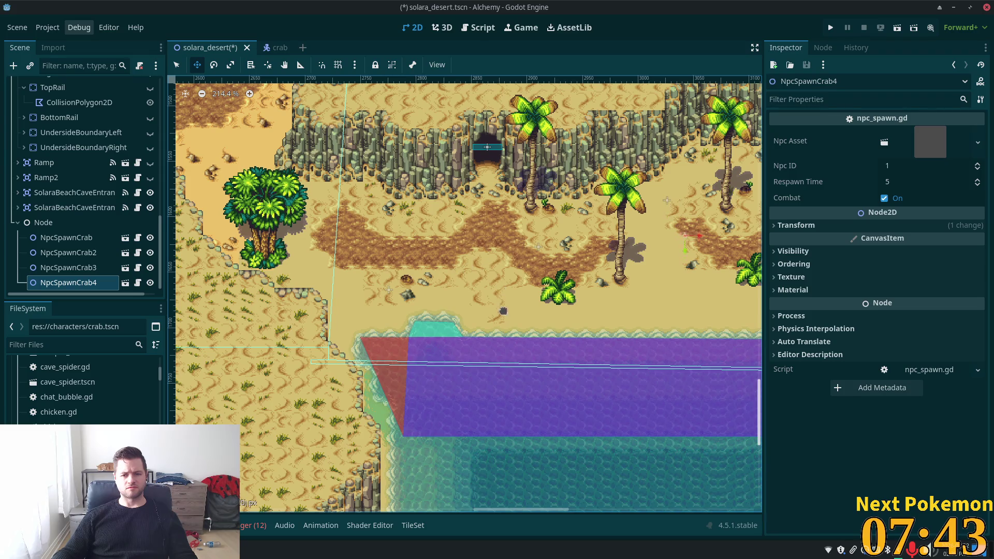
pyautogui.moveTo(503, 309); pyautogui.dragTo(492, 362)
# Add the fifth, sixth and seventh crab spawners on the sand, then save solara_desert
pyautogui.hscroll(5, 645, 320)
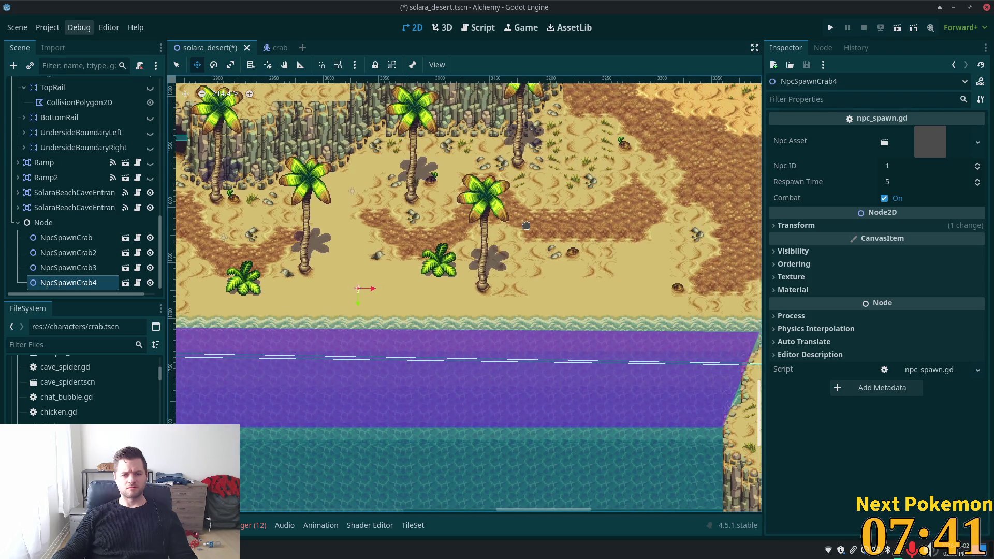
pyautogui.hotkey('ctrl', 'd')
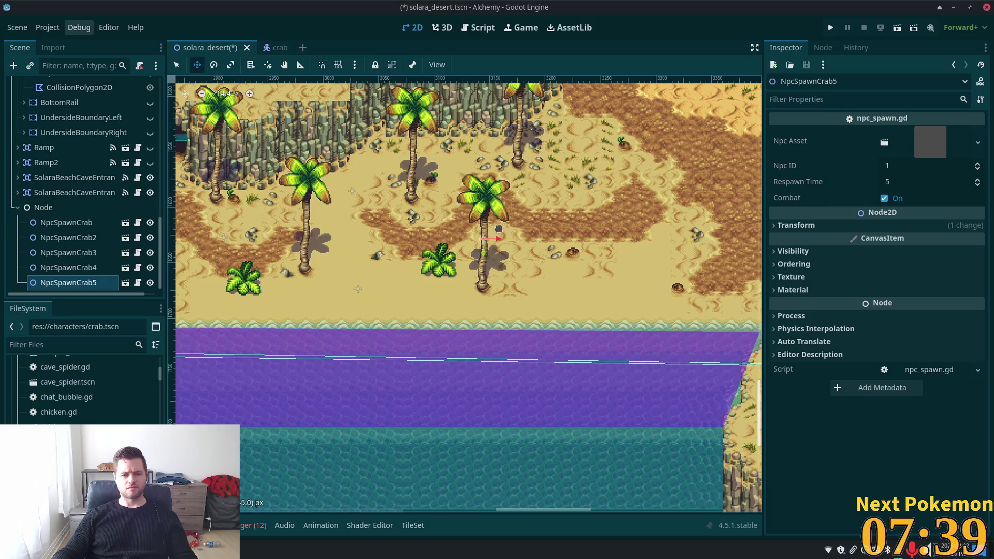
pyautogui.moveTo(497, 234); pyautogui.dragTo(513, 185)
pyautogui.hotkey('ctrl', 'd')
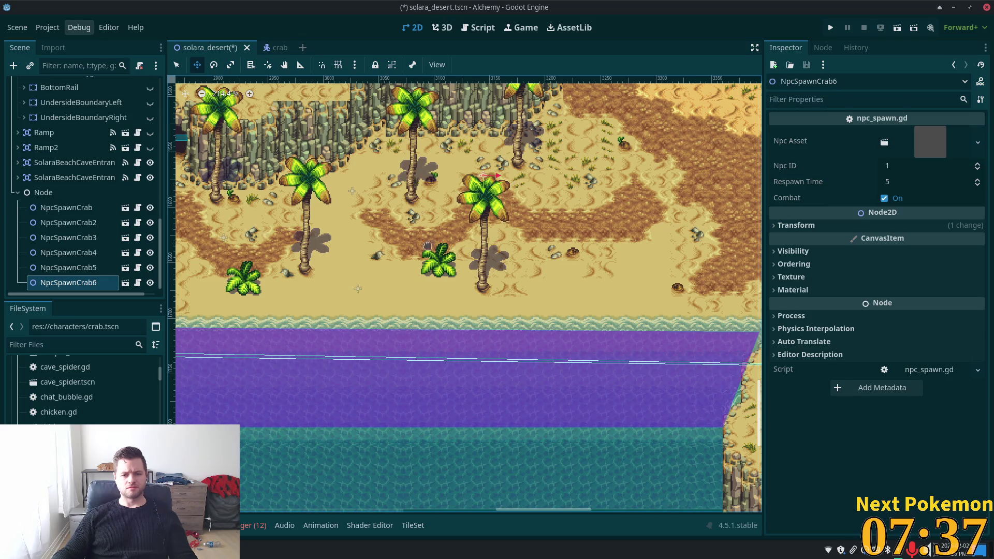
pyautogui.hotkey('ctrl', 'd')
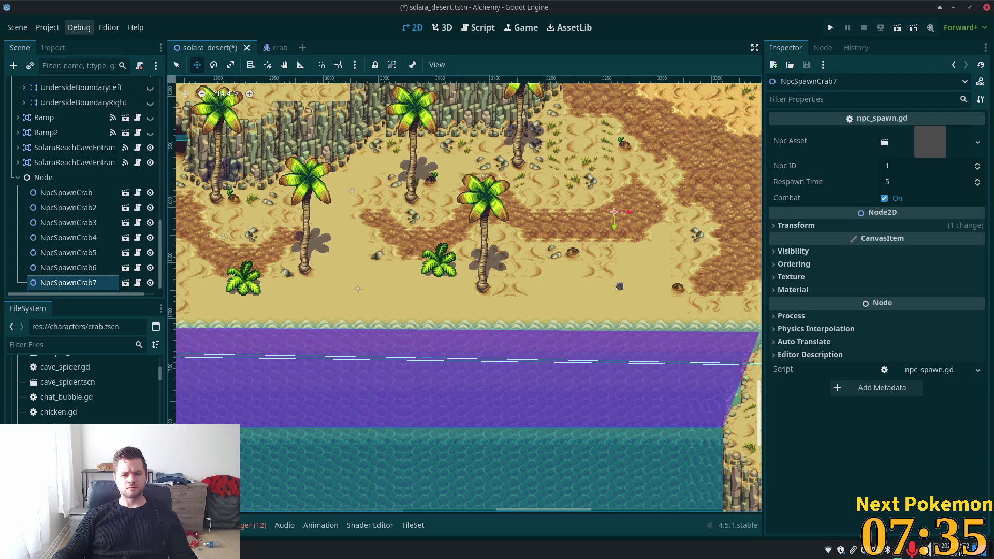
pyautogui.moveTo(722, 269)
pyautogui.mouseDown()
pyautogui.moveTo(650, 166)
pyautogui.moveTo(692, 347)
pyautogui.moveTo(668, 371)
pyautogui.mouseUp()
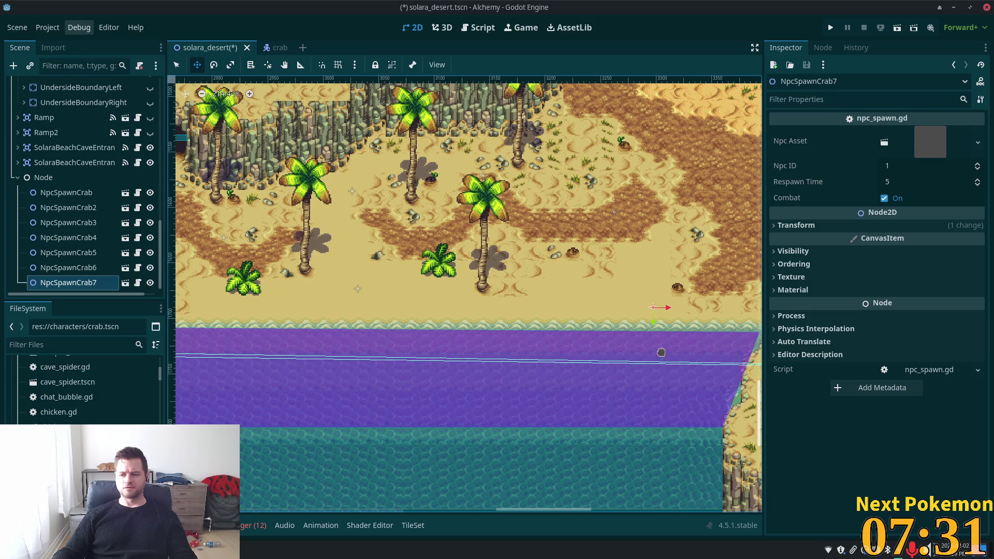
pyautogui.hotkey('ctrl', 's')
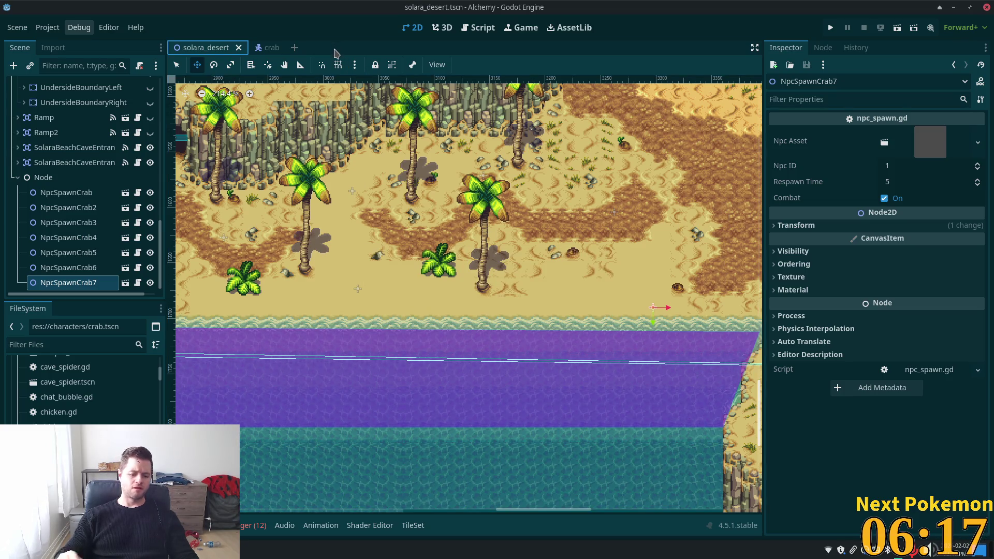
# Append Element 15 holding crab.tscn to character_spawner's Auto Spawn List and save the scene
pyautogui.hotkey('shift', 'alt', 'o')
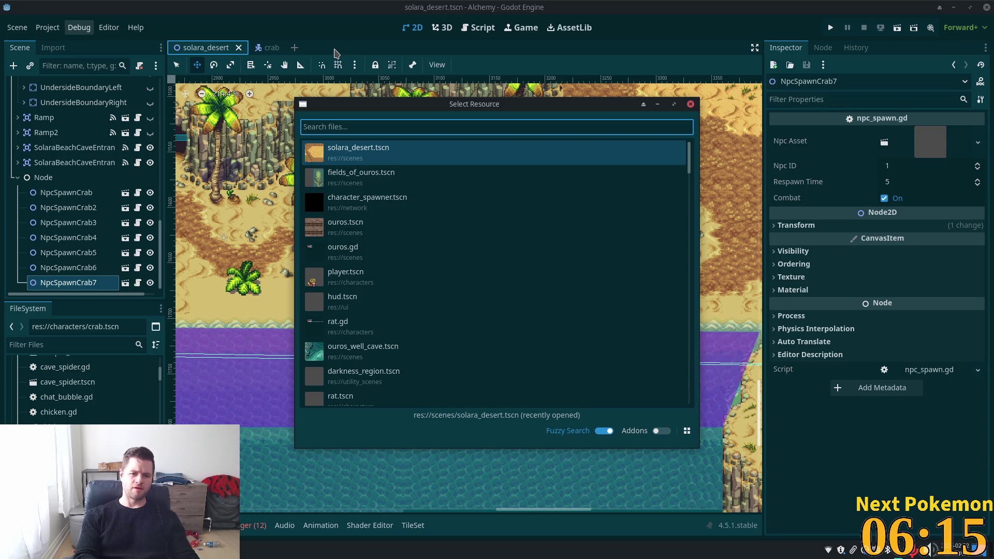
pyautogui.click(385, 203)
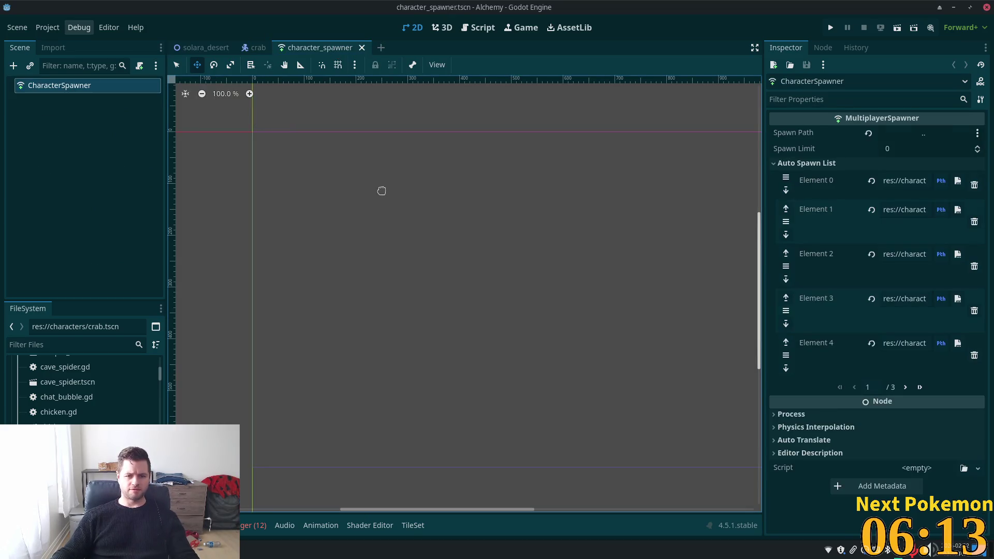
pyautogui.click(921, 387)
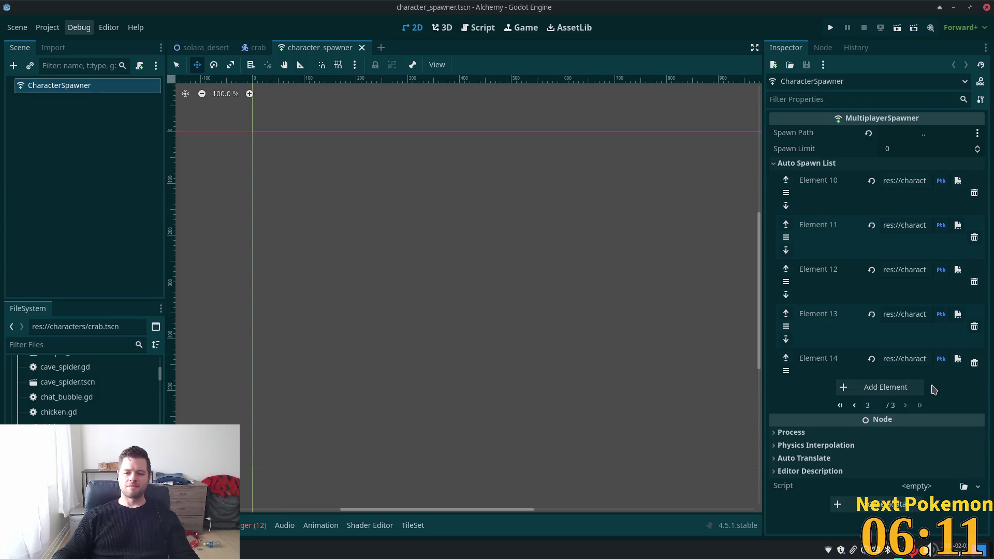
pyautogui.click(921, 389)
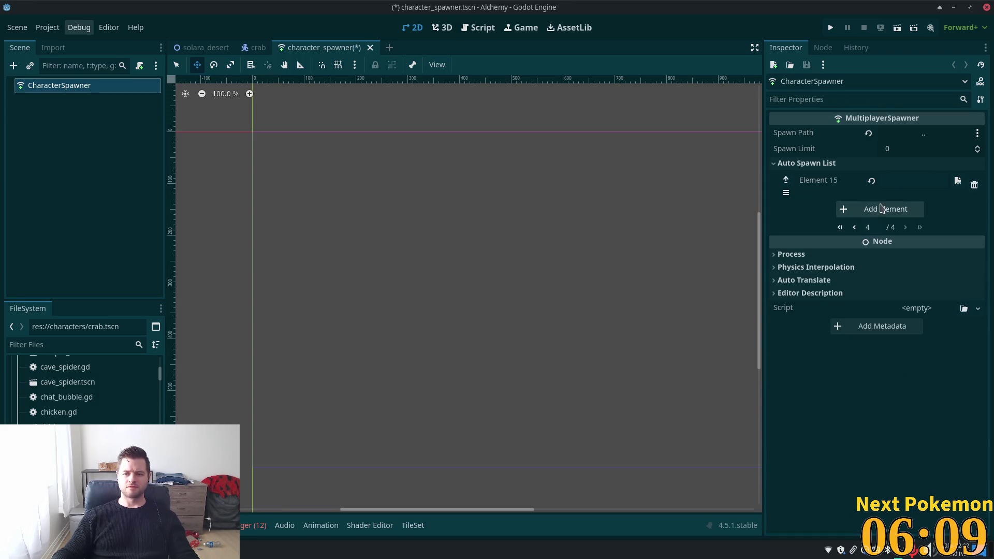
pyautogui.click(914, 182)
pyautogui.moveTo(62, 393)
pyautogui.mouseDown()
pyautogui.moveTo(849, 182)
pyautogui.moveTo(915, 185)
pyautogui.mouseUp()
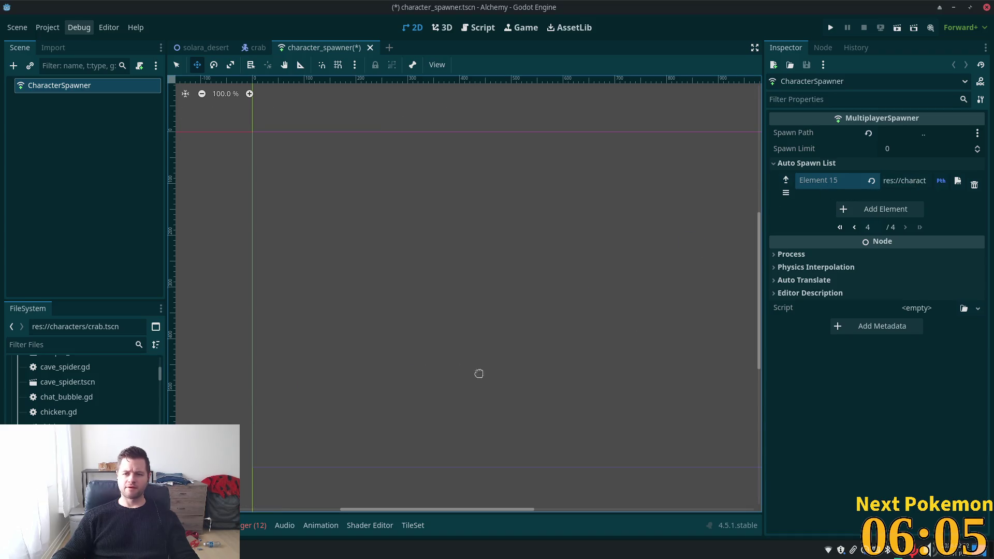
pyautogui.hotkey('ctrl', 's')
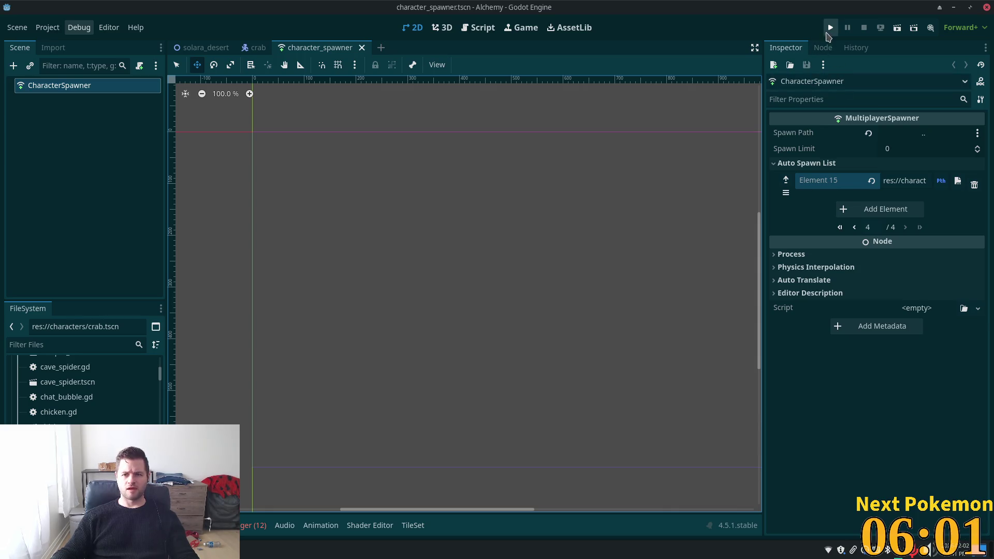
# Run the game, check the two debug windows, then stop it
pyautogui.click(829, 31)
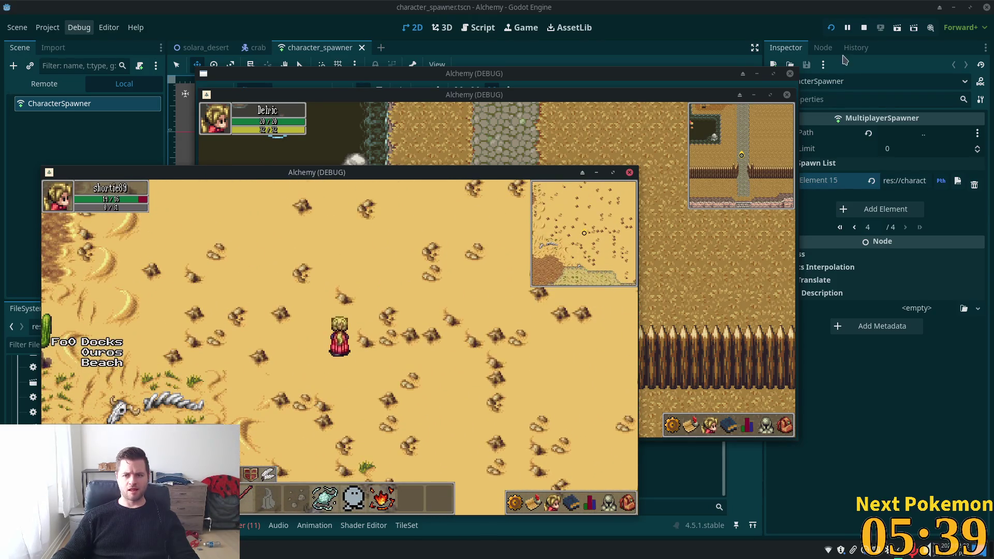
pyautogui.click(865, 29)
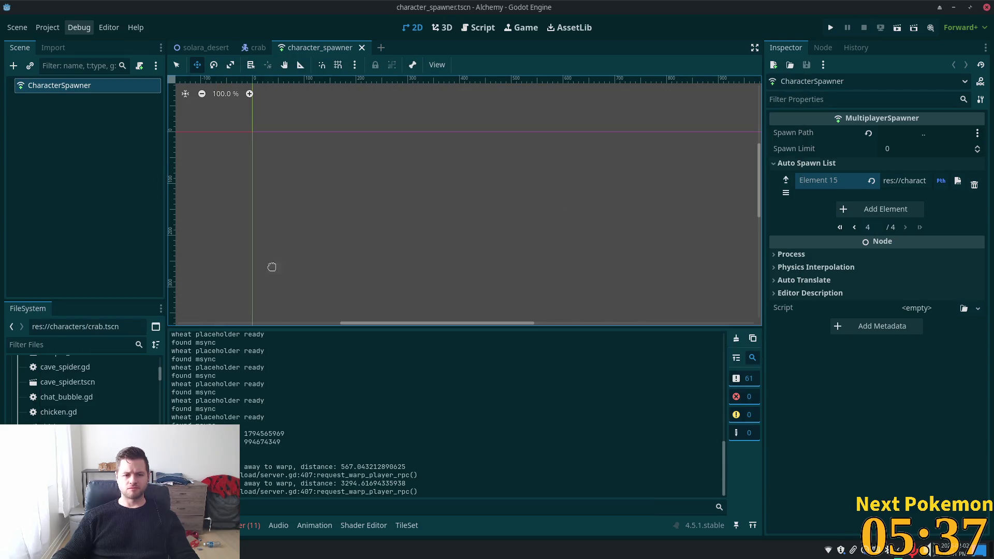
# In solara_desert, select all seven NpcSpawnCrab nodes and assign crab.tscn as their Npc Asset
pyautogui.click(205, 47)
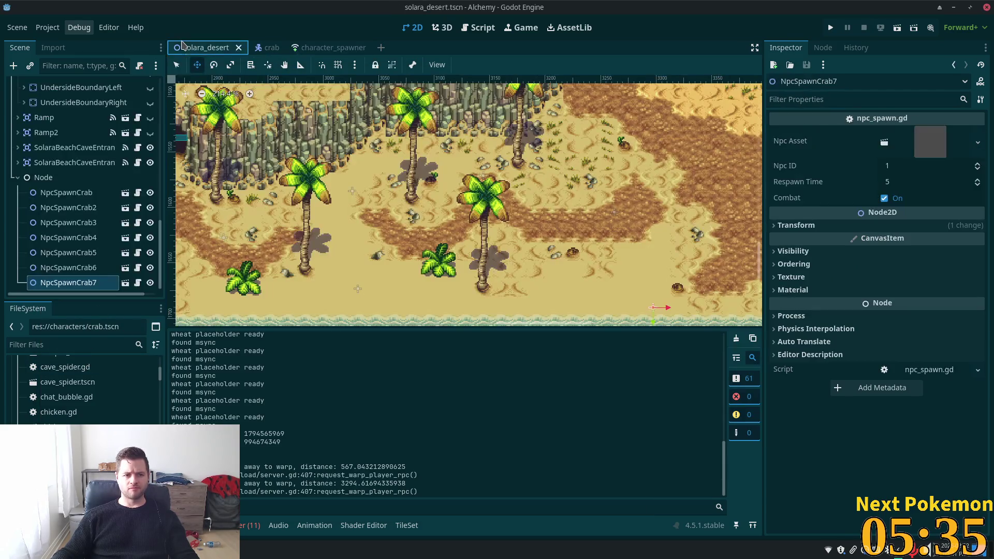
pyautogui.click(78, 193)
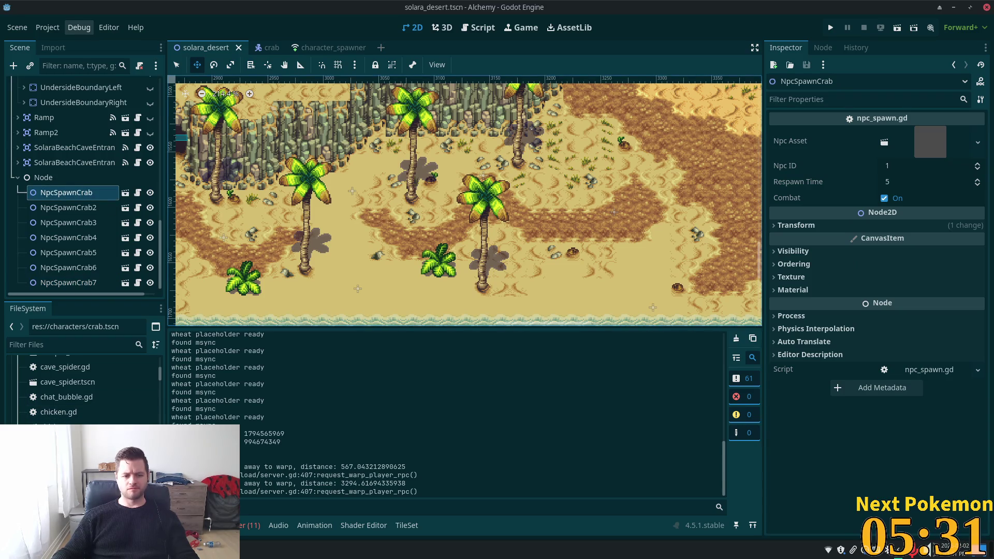
pyautogui.keyDown('shift'); pyautogui.click(82, 283); pyautogui.keyUp('shift')
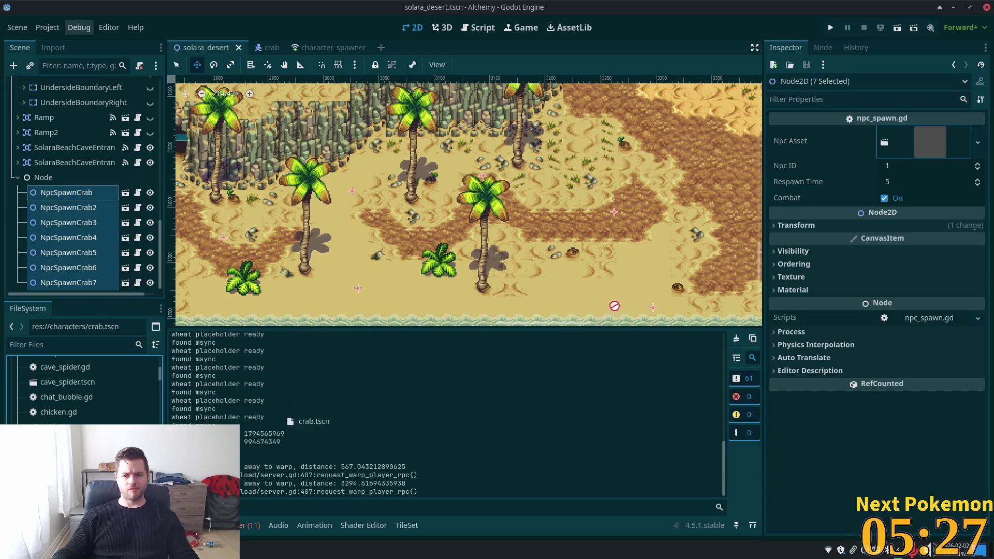
pyautogui.click(931, 142)
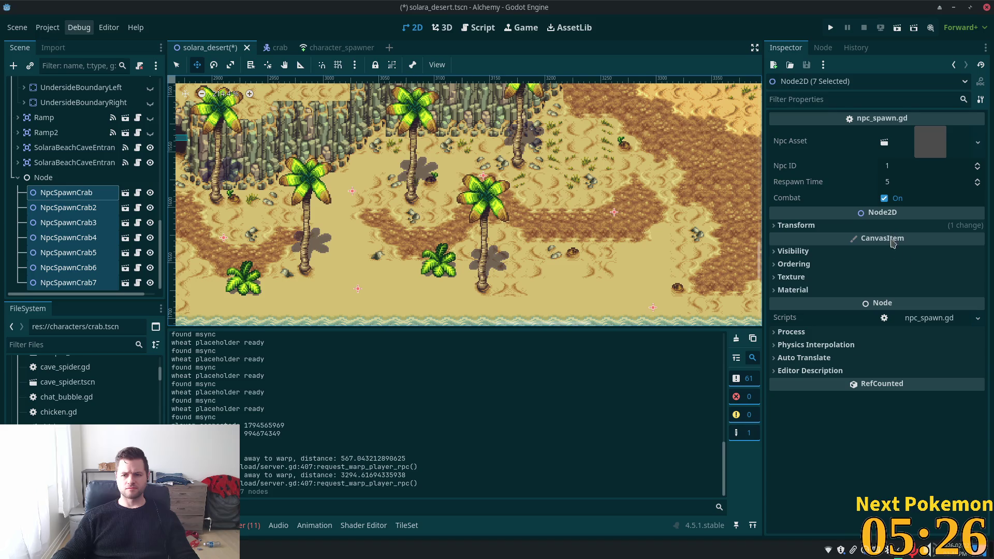
# Set their shared Respawn Time to 30, save, check one spawner and launch the game
pyautogui.click(910, 181)
pyautogui.write('30')
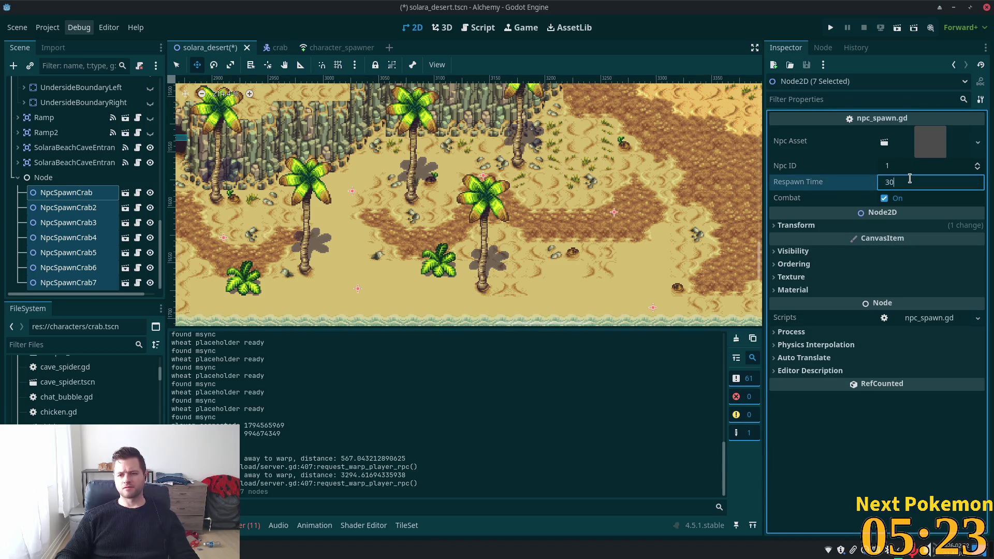
pyautogui.press('Tab')
pyautogui.hotkey('ctrl', 's')
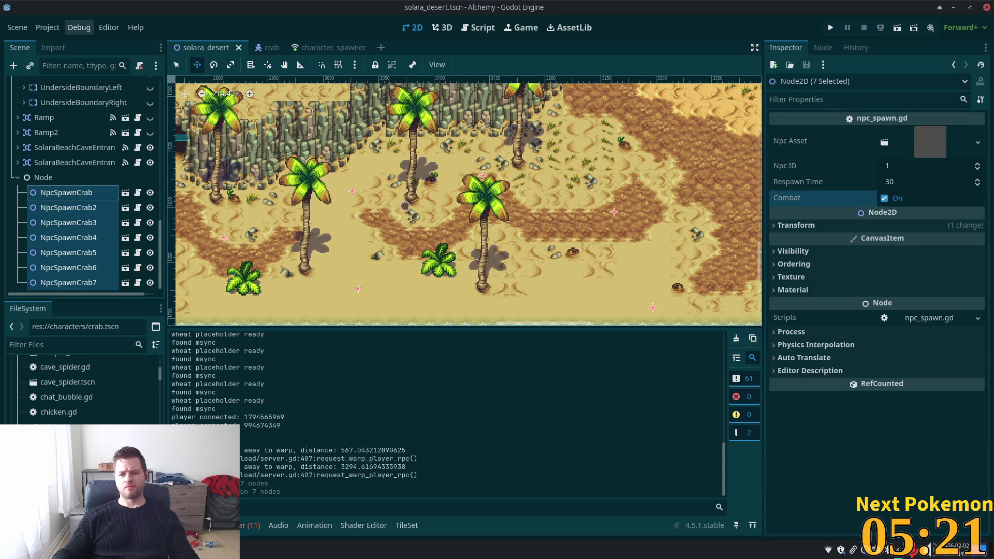
pyautogui.click(108, 218)
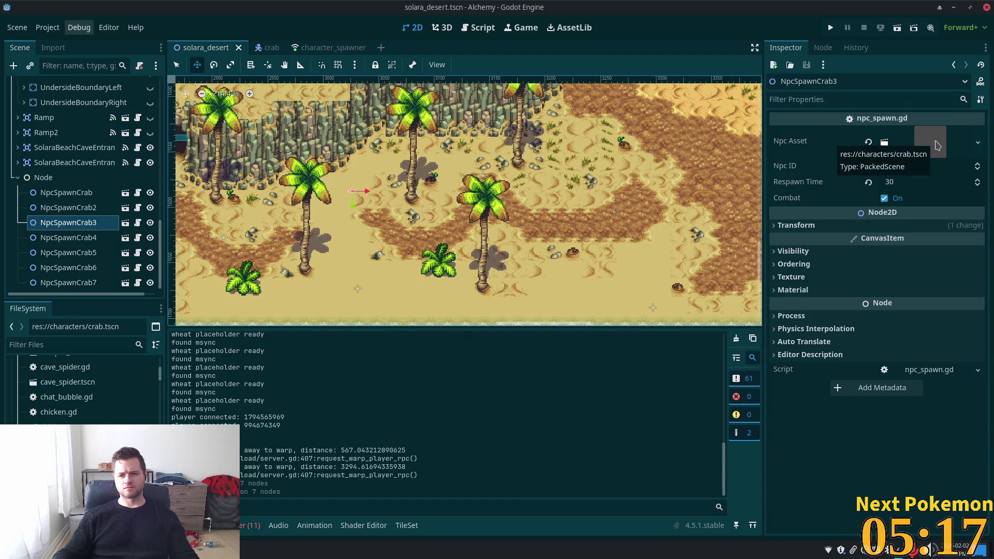
pyautogui.click(830, 27)
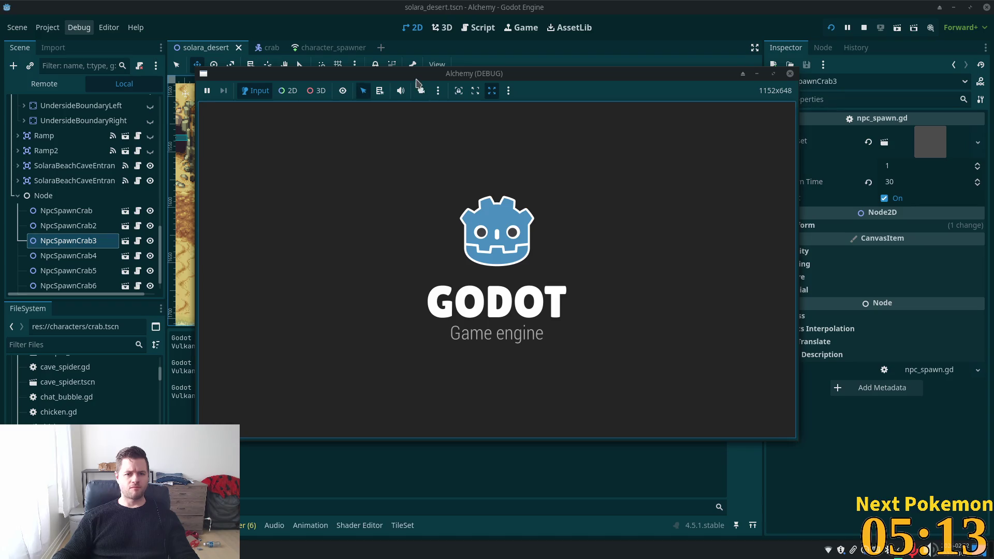
# Arrange both game windows, walk the player to the beach and target a crab
pyautogui.moveTo(424, 77); pyautogui.dragTo(483, 50)
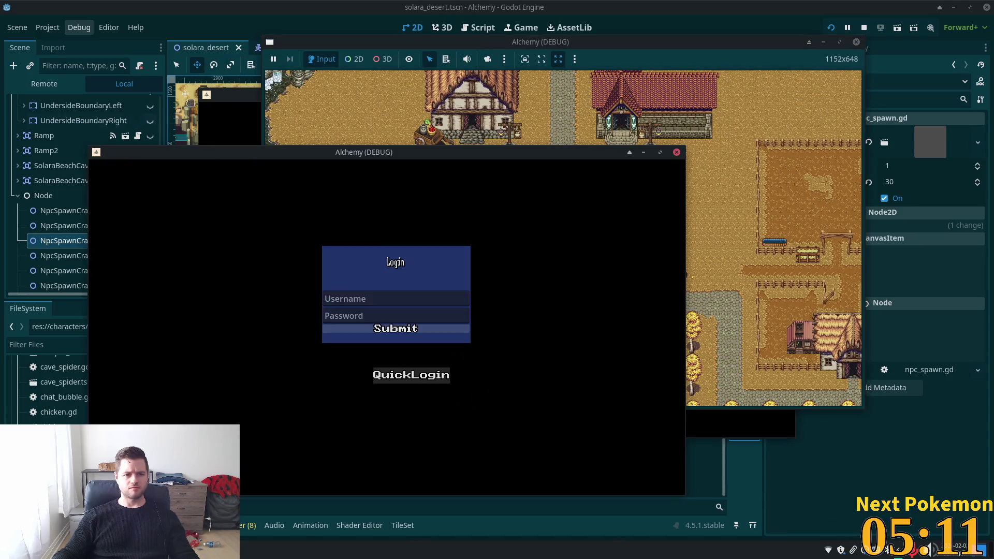
pyautogui.moveTo(206, 158)
pyautogui.mouseDown()
pyautogui.moveTo(126, 160)
pyautogui.moveTo(125, 173)
pyautogui.mouseUp()
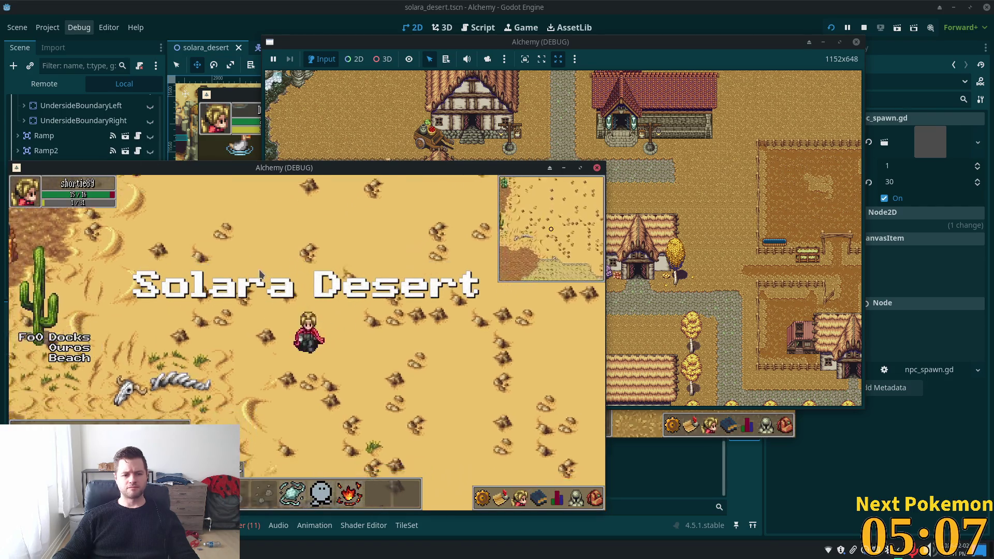
pyautogui.press('Down')
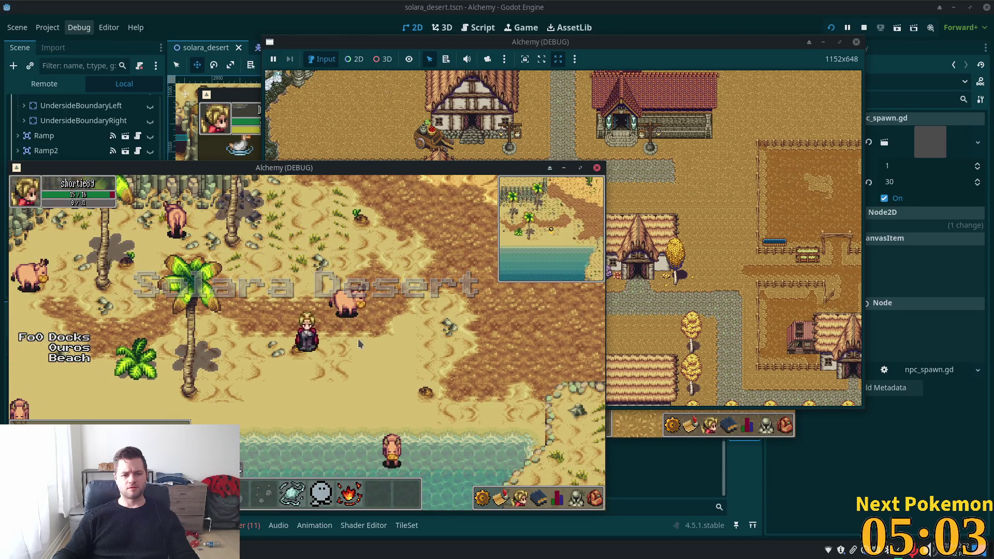
pyautogui.click(353, 308)
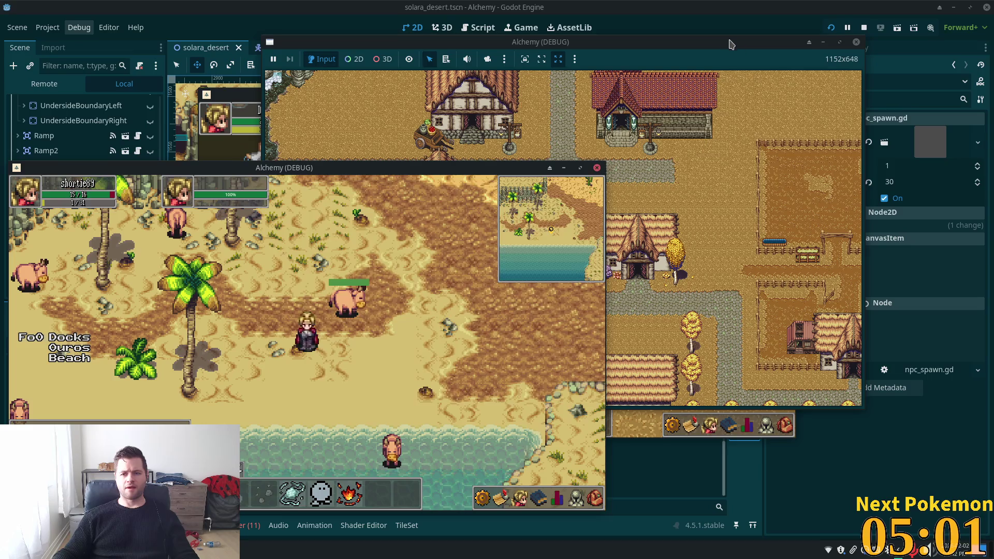
# Stop the running game and return to the editor's crab scene
pyautogui.click(697, 155)
pyautogui.press('F8')
pyautogui.click(268, 47)
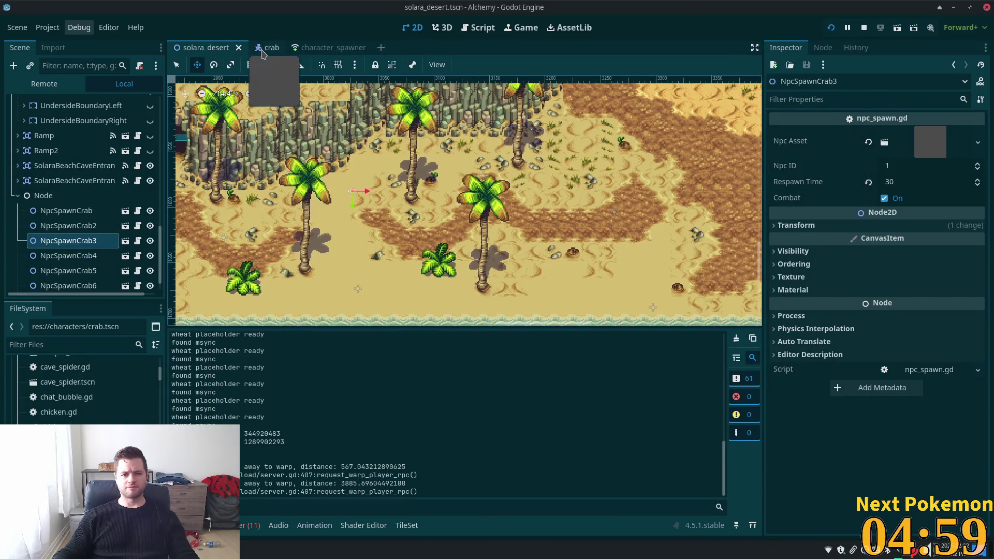
# Set the crab's Npc Name to 'Crab' and save crab.tscn
pyautogui.click(897, 292)
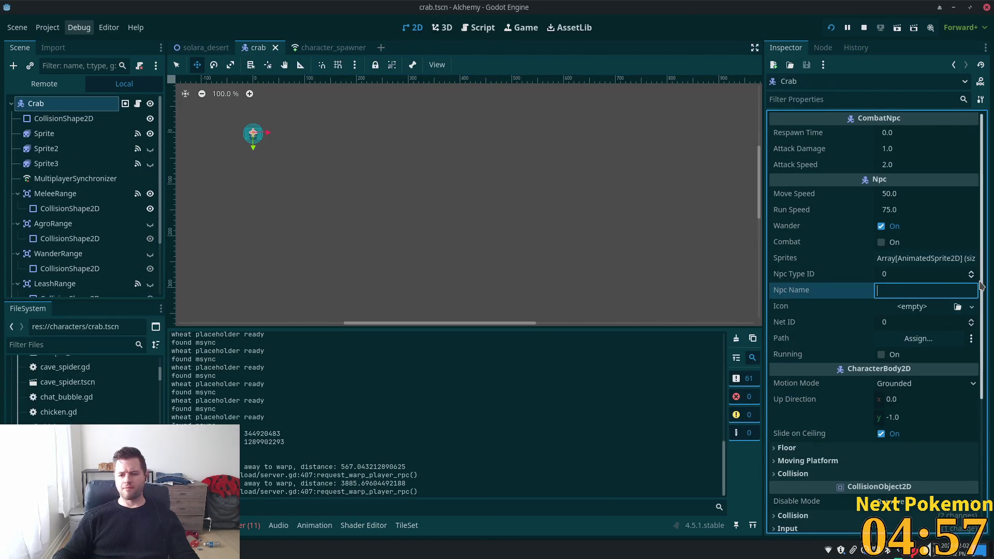
pyautogui.write('Crab')
pyautogui.press('Tab')
pyautogui.hotkey('ctrl', 's')
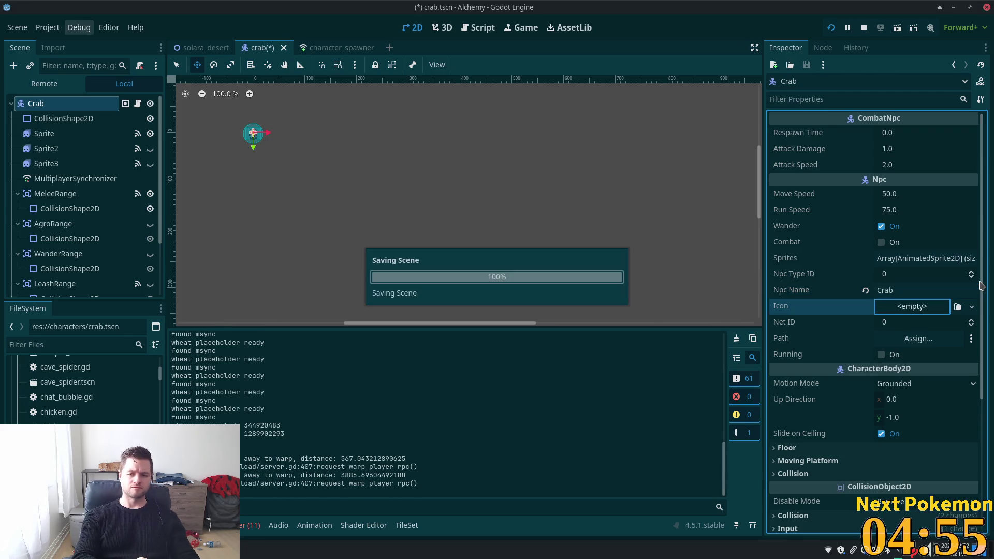
# Restart the game and bring the second game window to the front
pyautogui.click(864, 28)
pyautogui.click(832, 27)
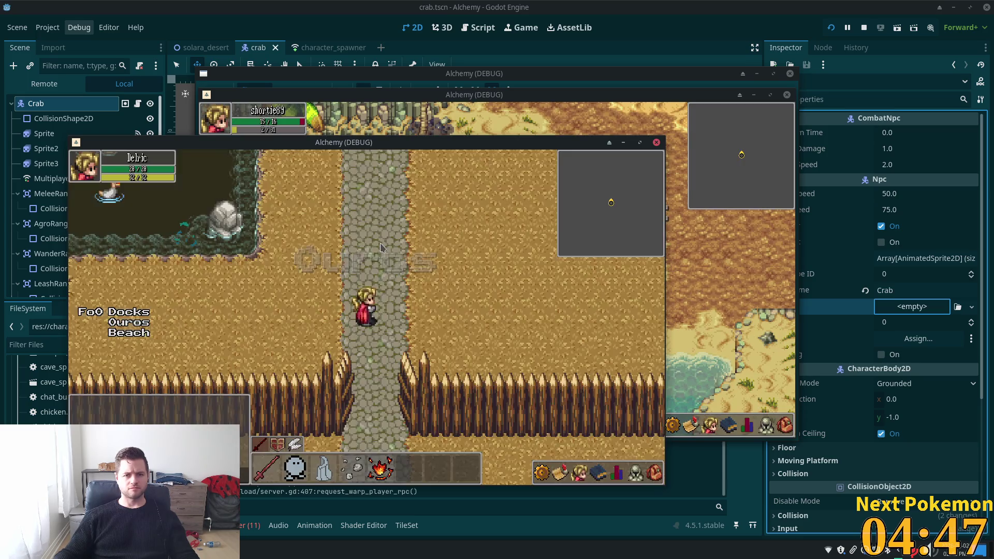
pyautogui.moveTo(556, 97); pyautogui.dragTo(580, 121)
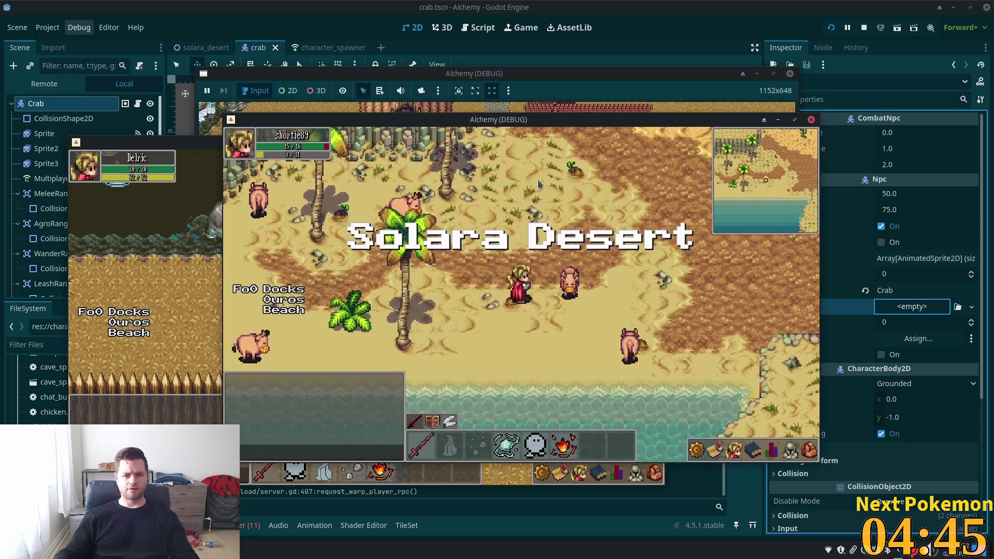
# Walk the player along the beach, cliffs and dirt plateau, then north into the desert
pyautogui.press('s')
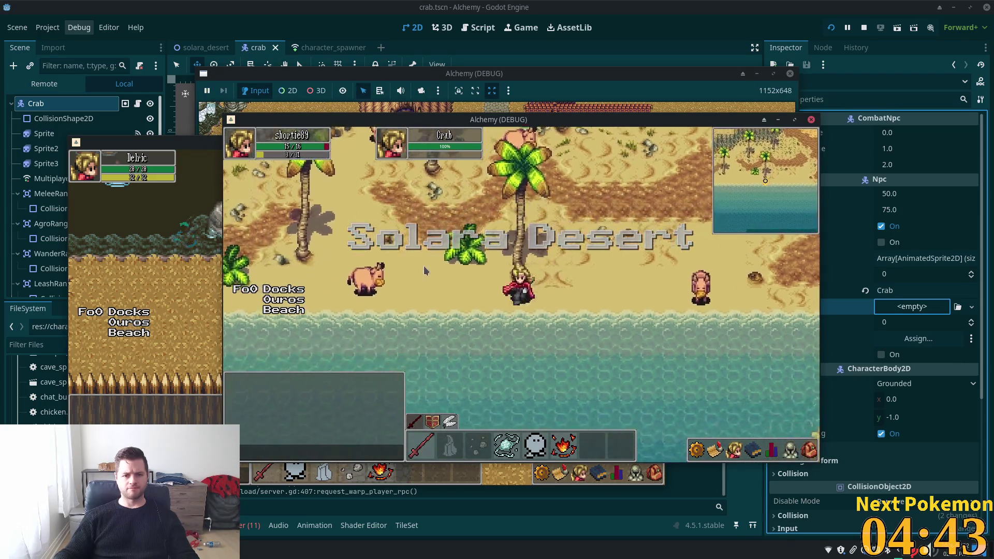
pyautogui.press('w')
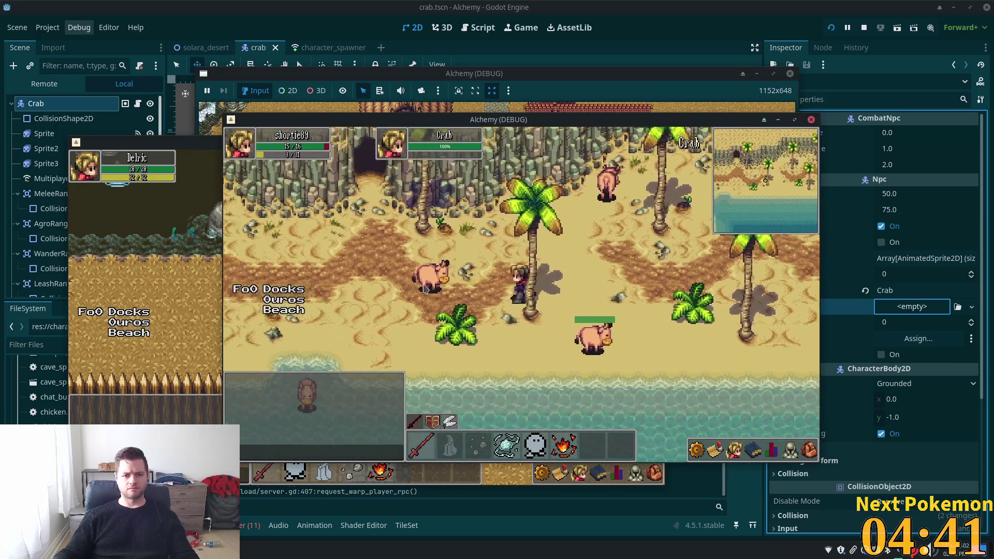
pyautogui.press('a')
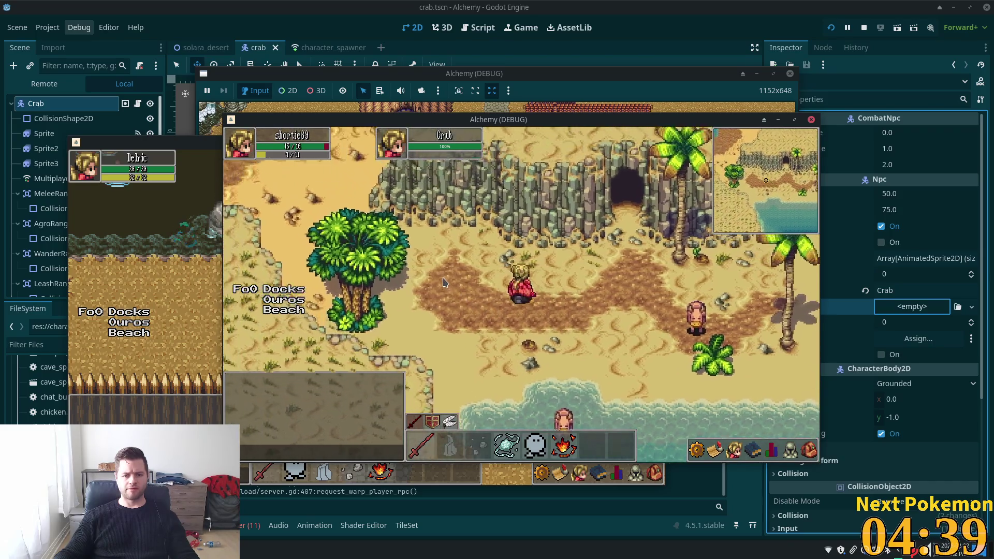
pyautogui.press('a')
pyautogui.press('w')
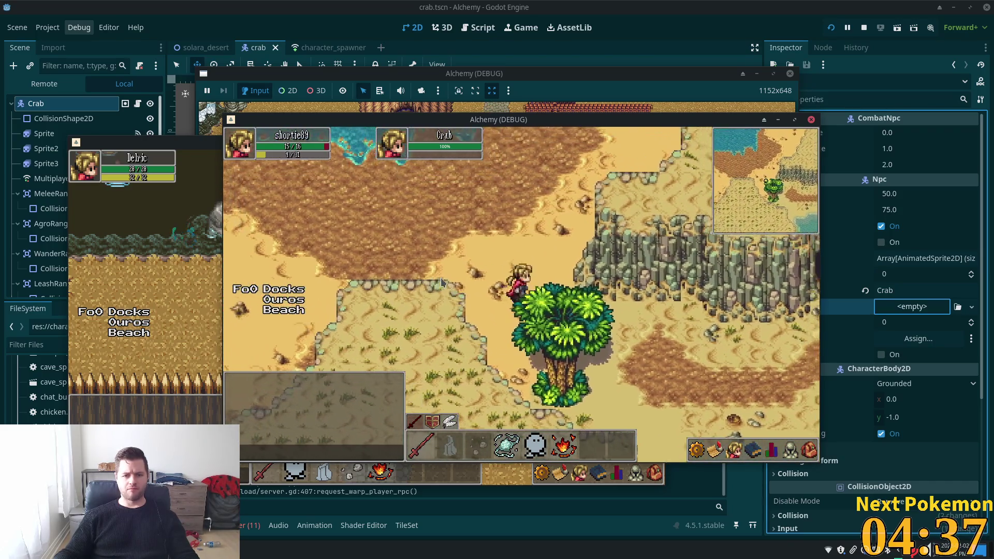
pyautogui.press('s')
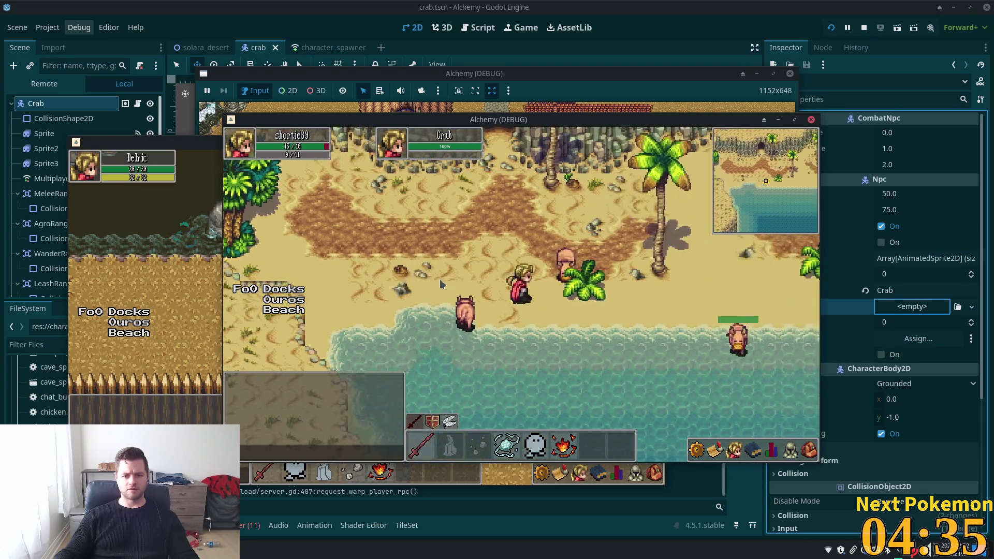
pyautogui.press('w')
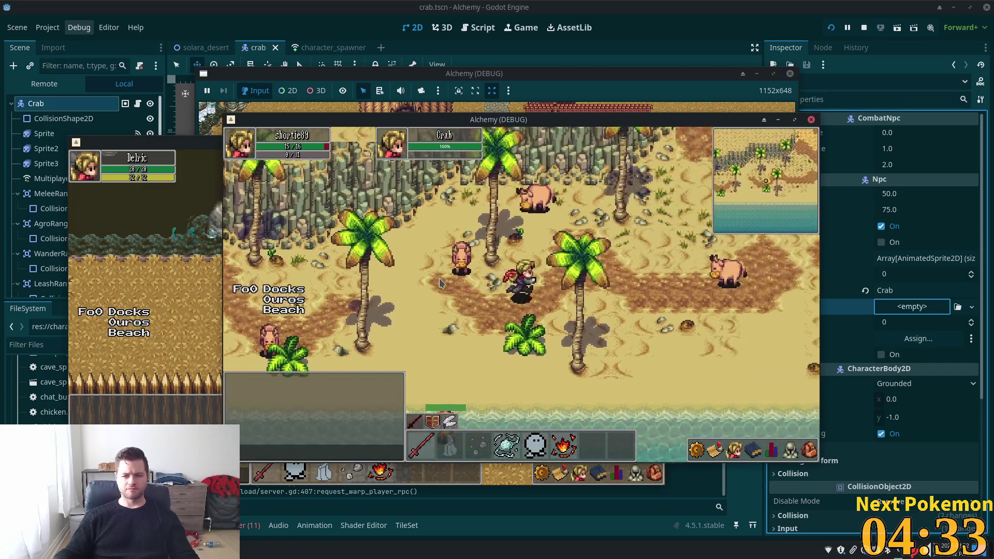
pyautogui.press('d')
pyautogui.press('s')
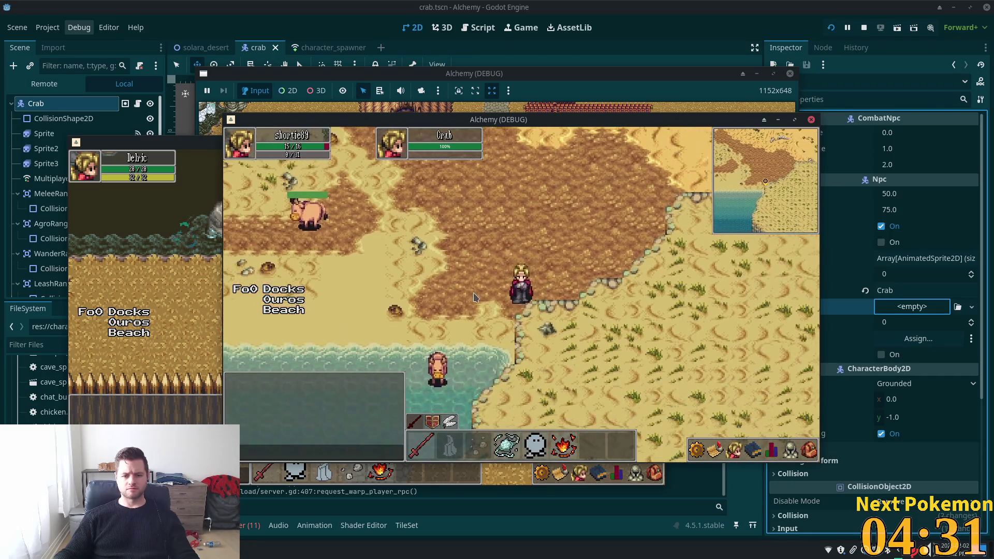
pyautogui.press('w')
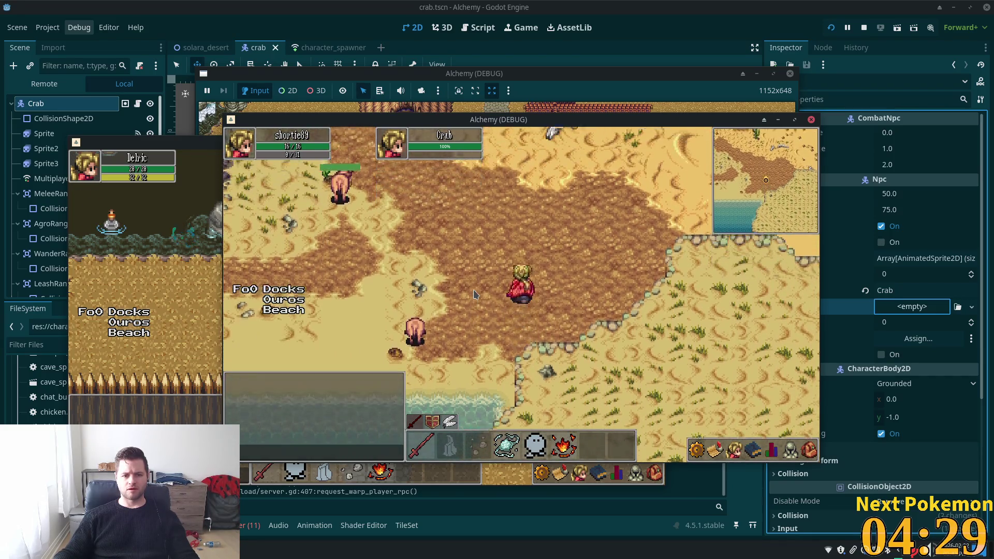
pyautogui.press('w')
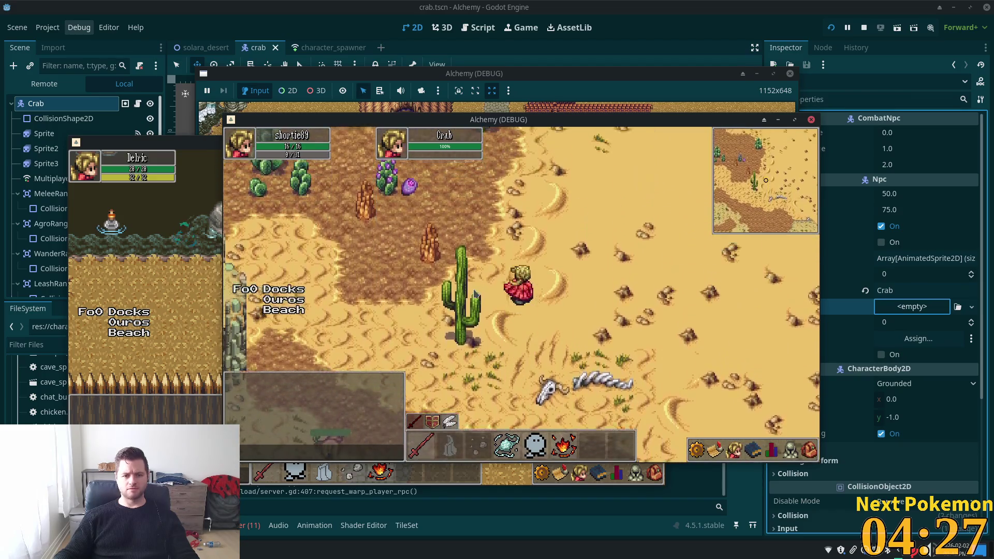
pyautogui.press('a')
pyautogui.press('w')
pyautogui.press('a')
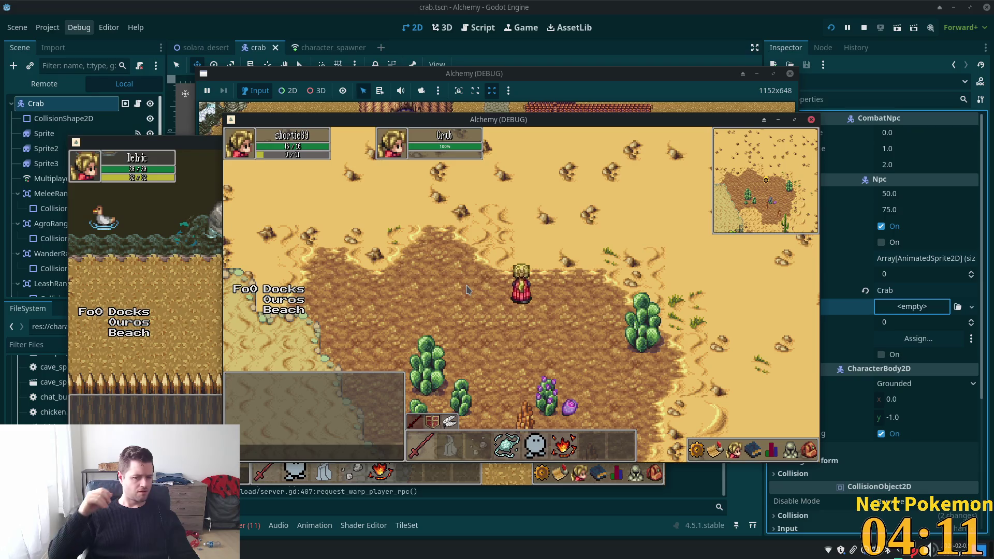
# Walk up-left past the palm oasis, then back down-right past the lake onto cactus ground
pyautogui.press('w')
pyautogui.press('a')
pyautogui.press('w')
pyautogui.press('a')
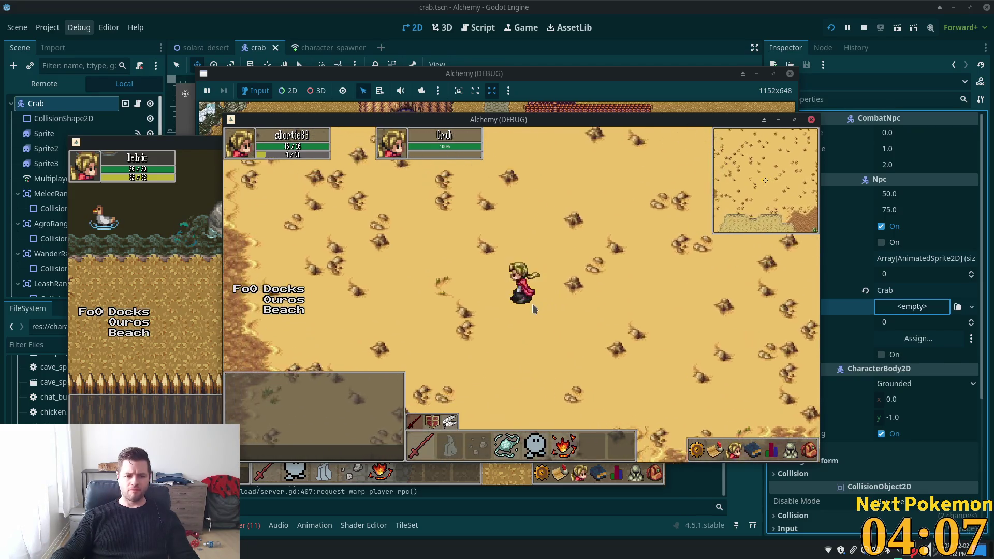
pyautogui.press('w')
pyautogui.press('a')
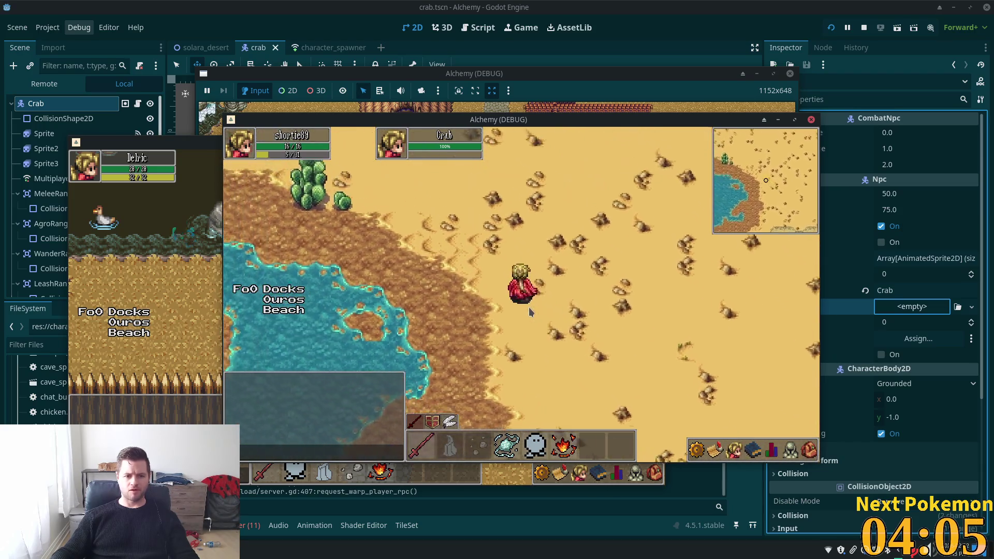
pyautogui.press('w')
pyautogui.press('a')
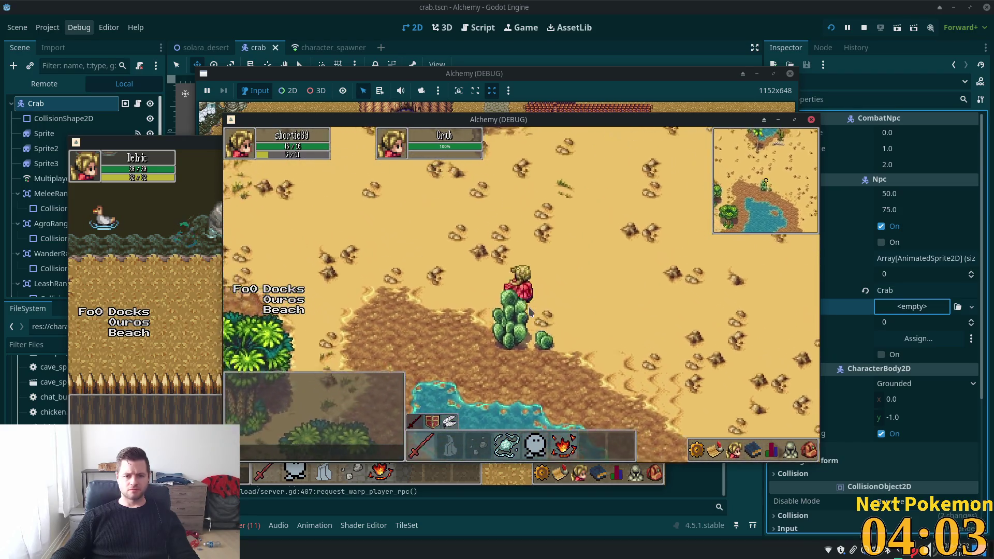
pyautogui.press('w')
pyautogui.press('a')
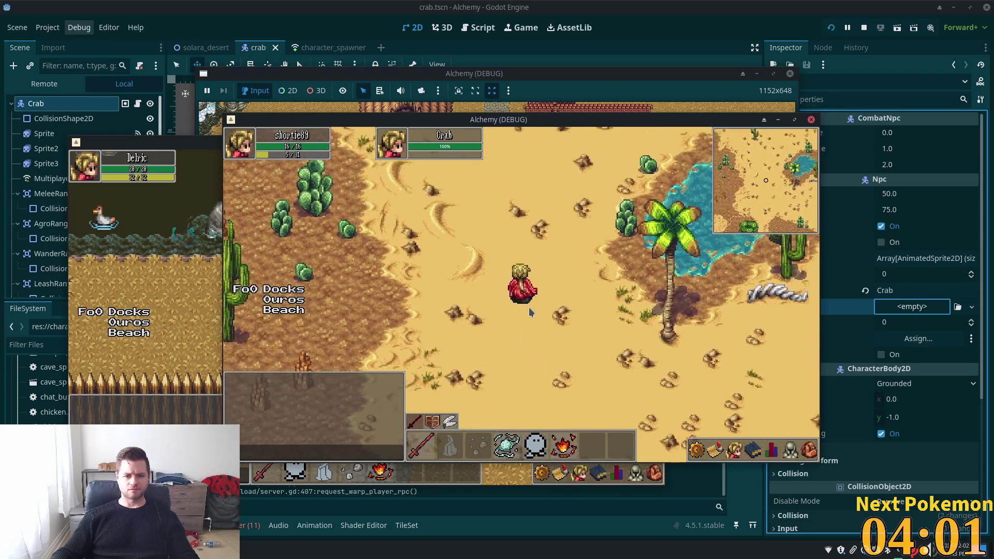
pyautogui.press('w')
pyautogui.press('a')
pyautogui.press('s')
pyautogui.press('d')
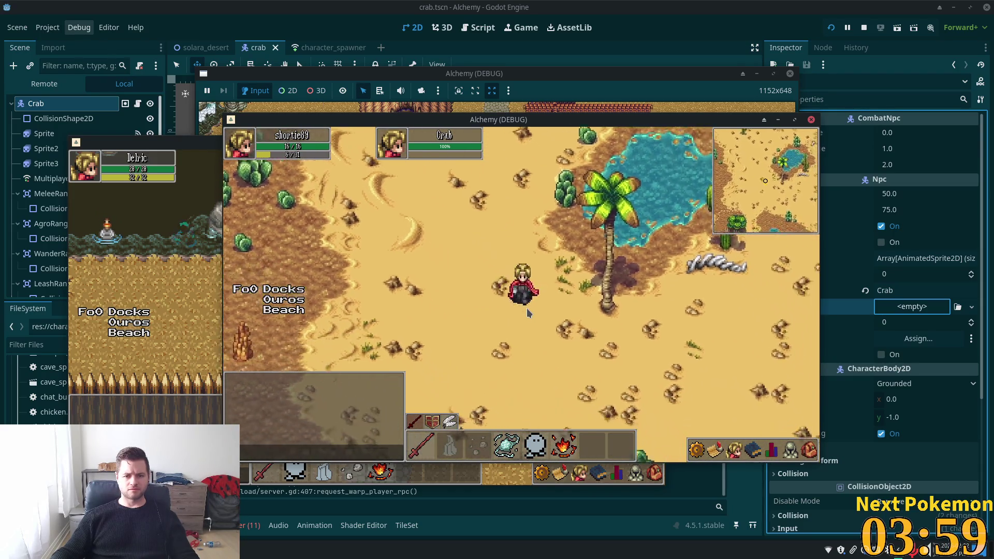
pyautogui.press('s')
pyautogui.press('d')
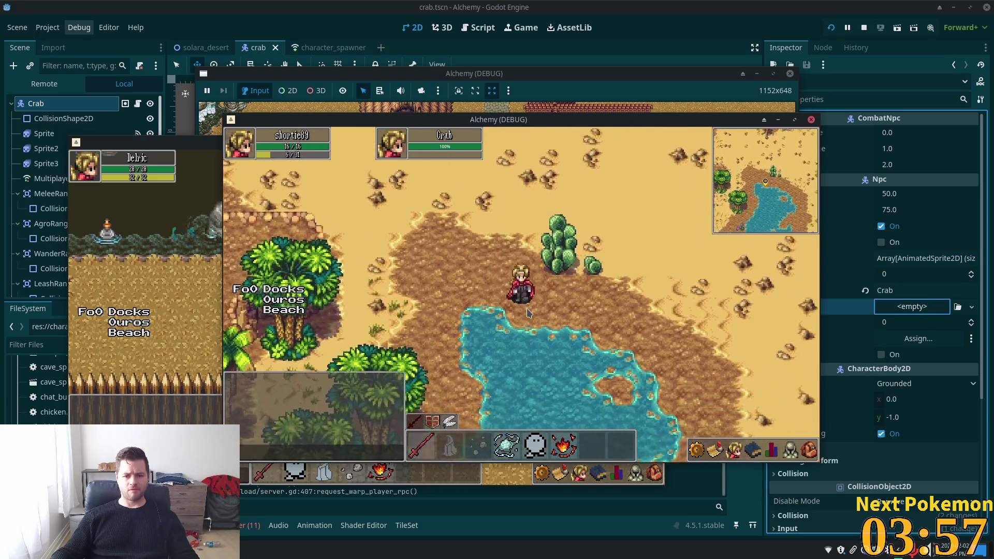
pyautogui.press('s')
pyautogui.press('d')
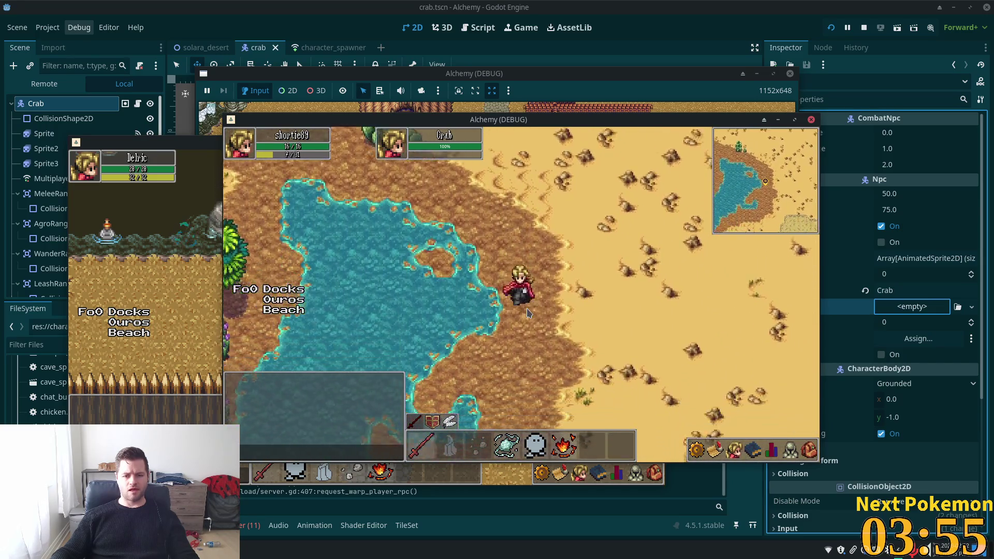
pyautogui.press('s')
pyautogui.press('d')
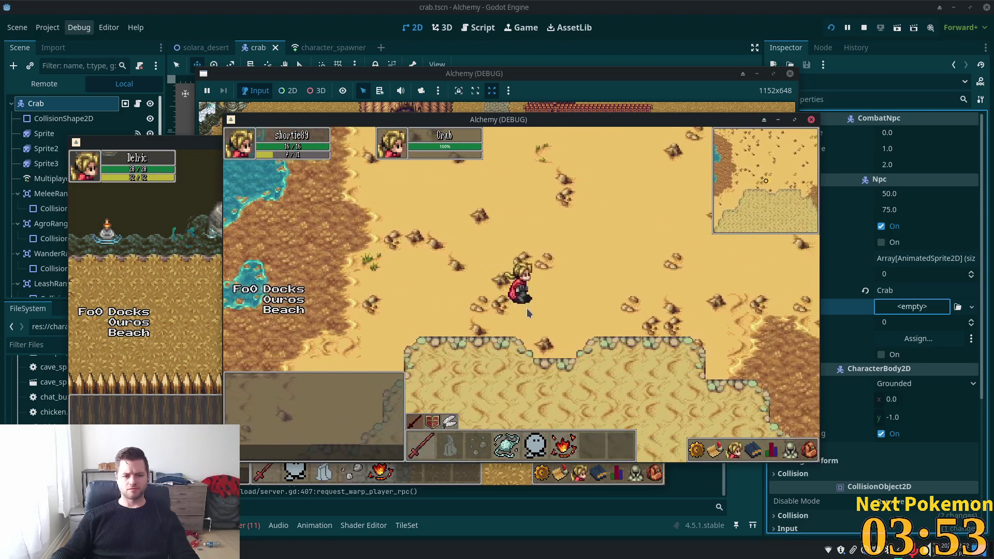
pyautogui.press('s')
pyautogui.press('d')
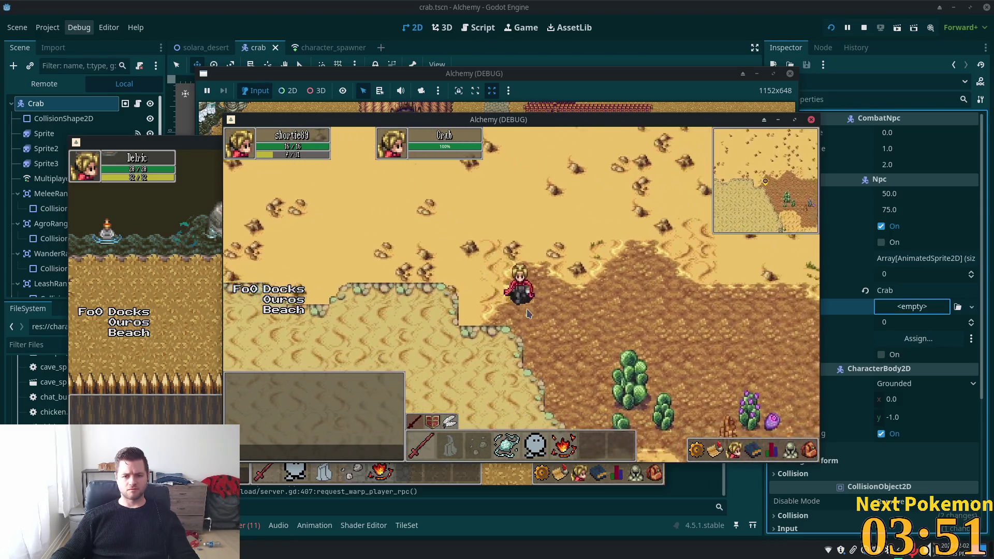
pyautogui.press('d')
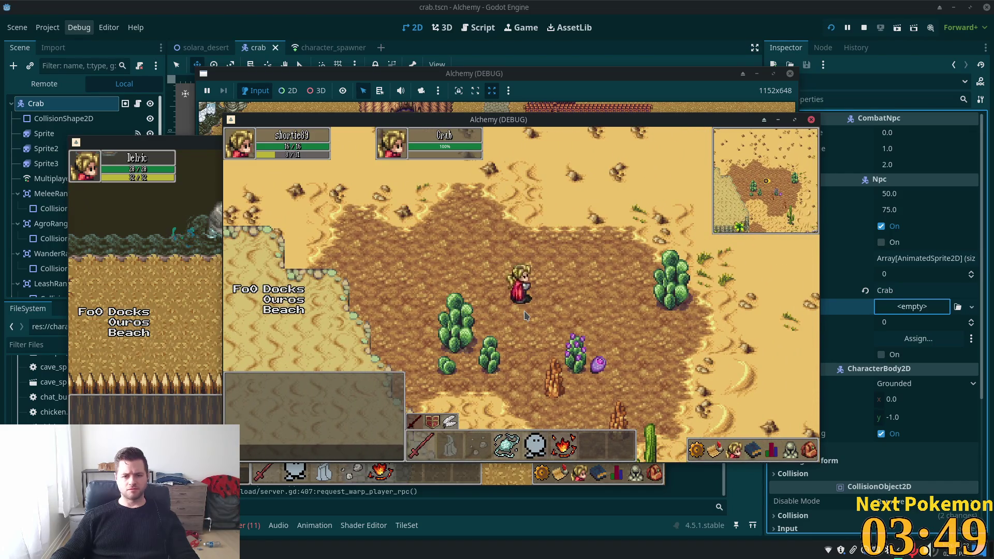
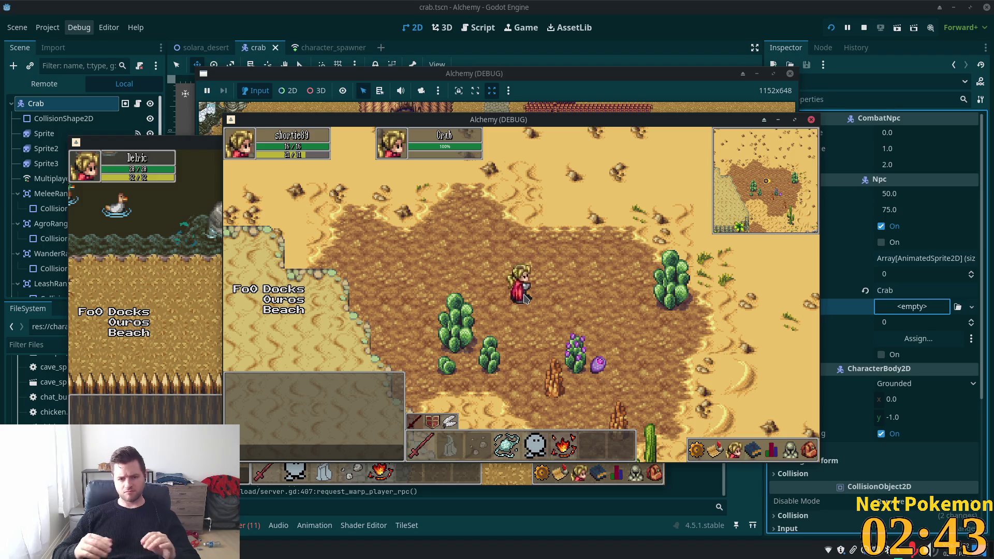
# Walk the character around the cacti, then head down toward the beach
pyautogui.press('a')
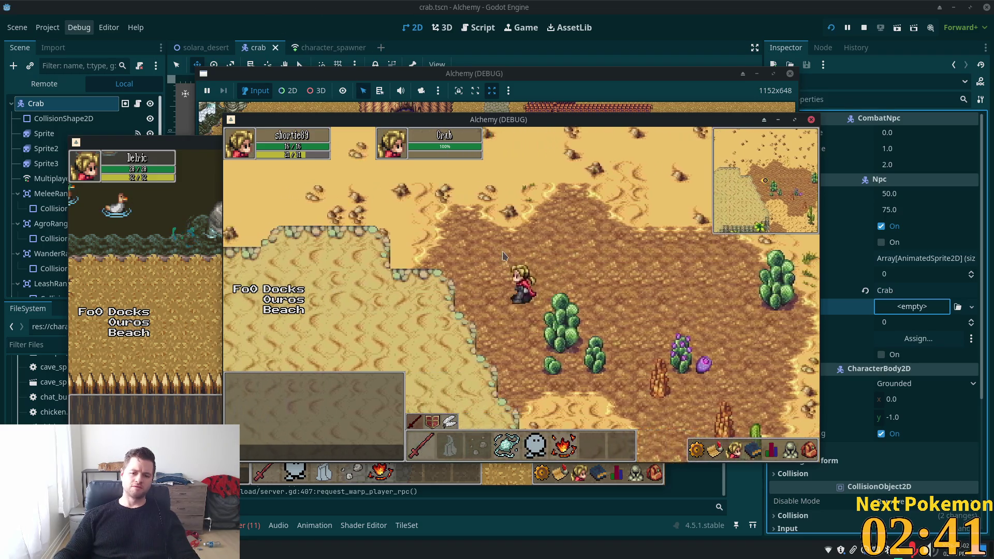
pyautogui.press('s')
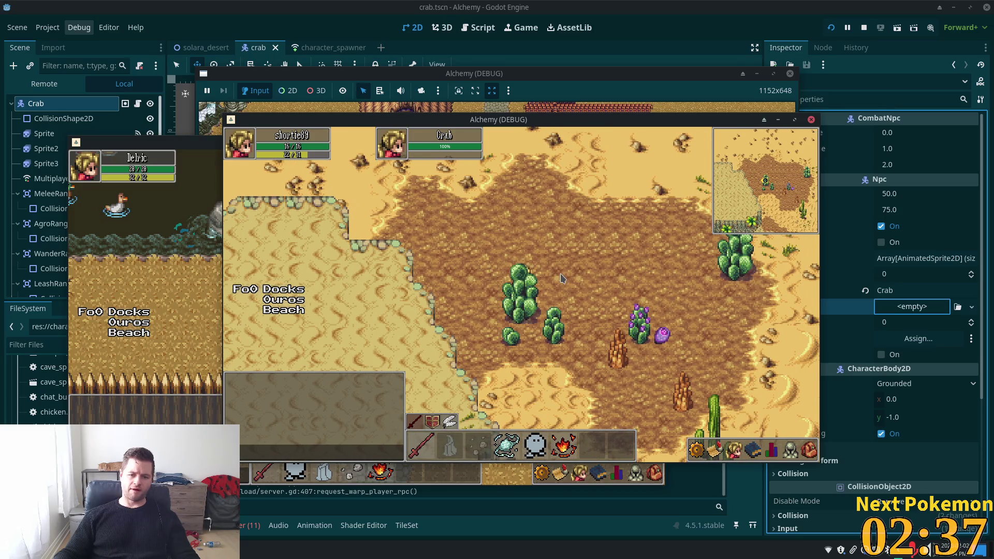
pyautogui.press('a')
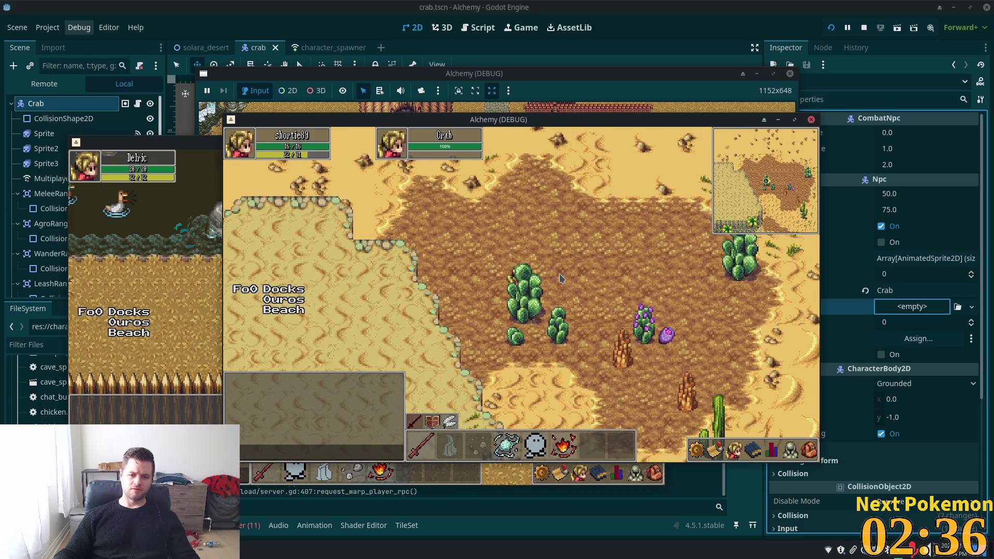
pyautogui.press('d')
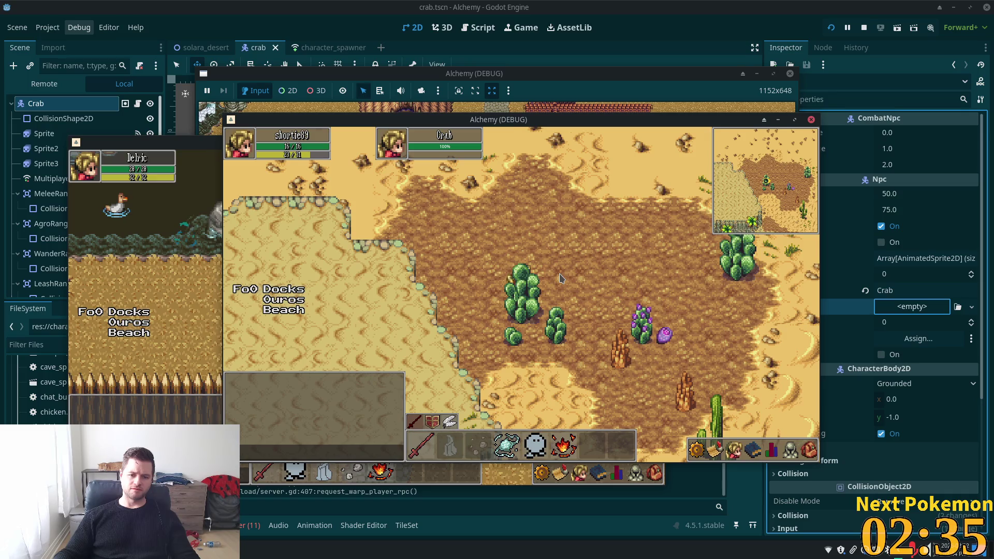
pyautogui.press('d')
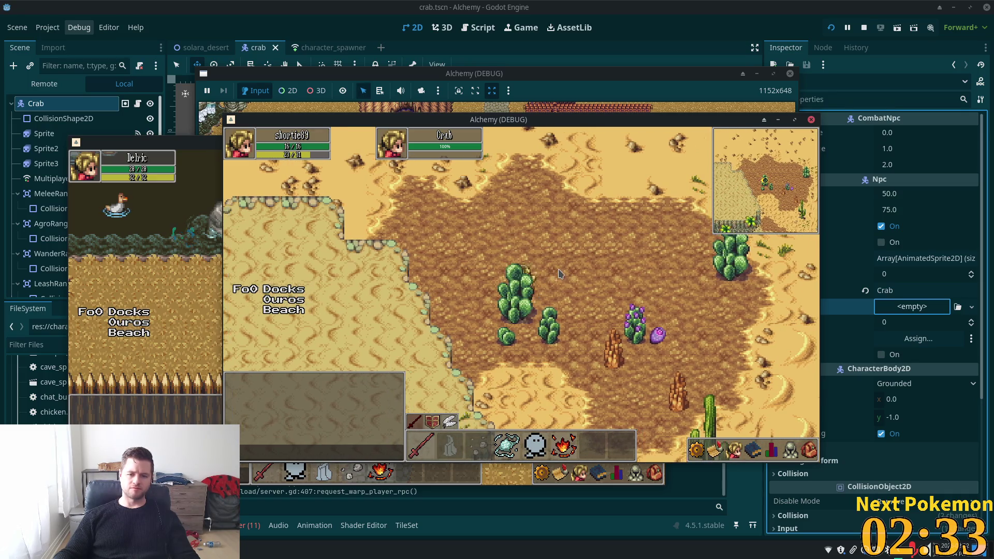
pyautogui.press('a')
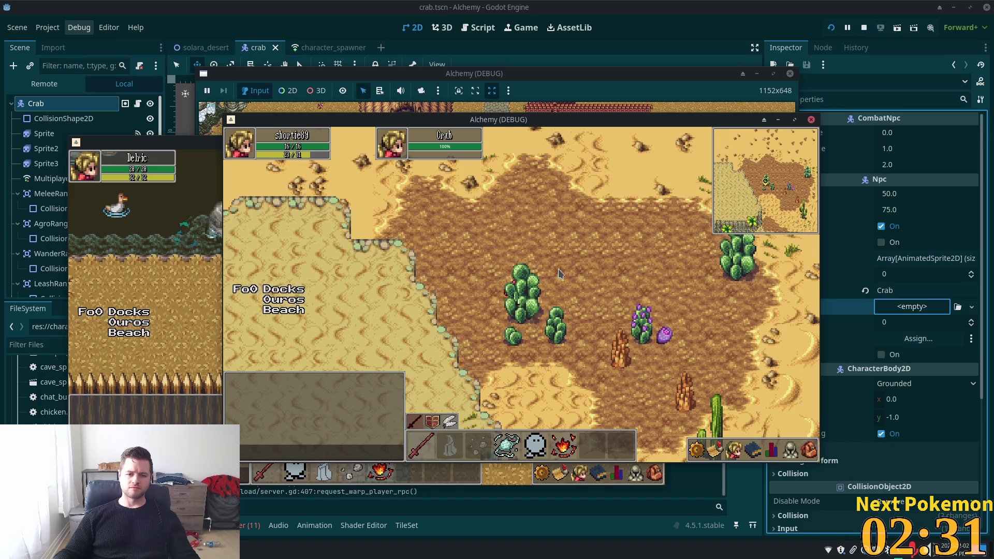
pyautogui.press('d')
pyautogui.press('s')
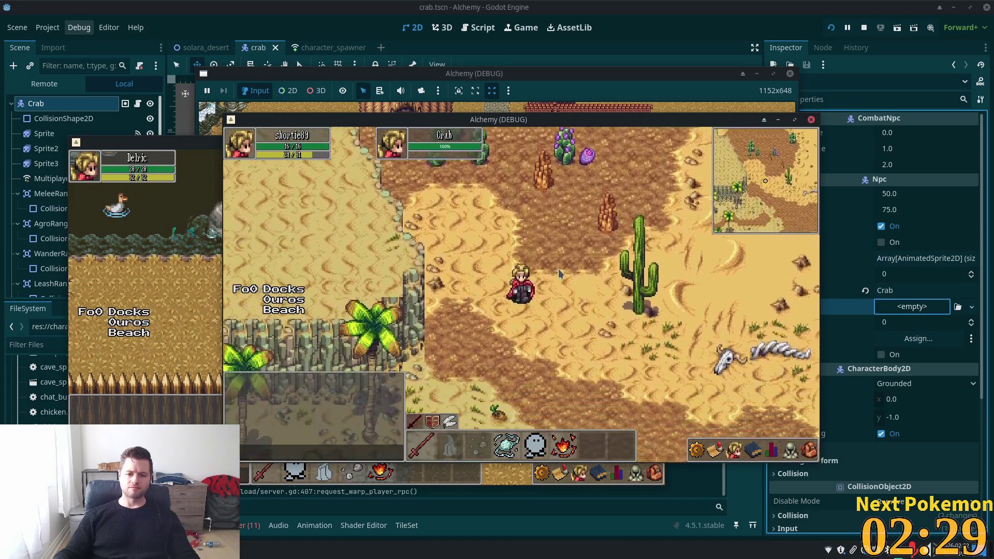
# Walk left along the beach past the cliffs and cave toward the water
pyautogui.press('a')
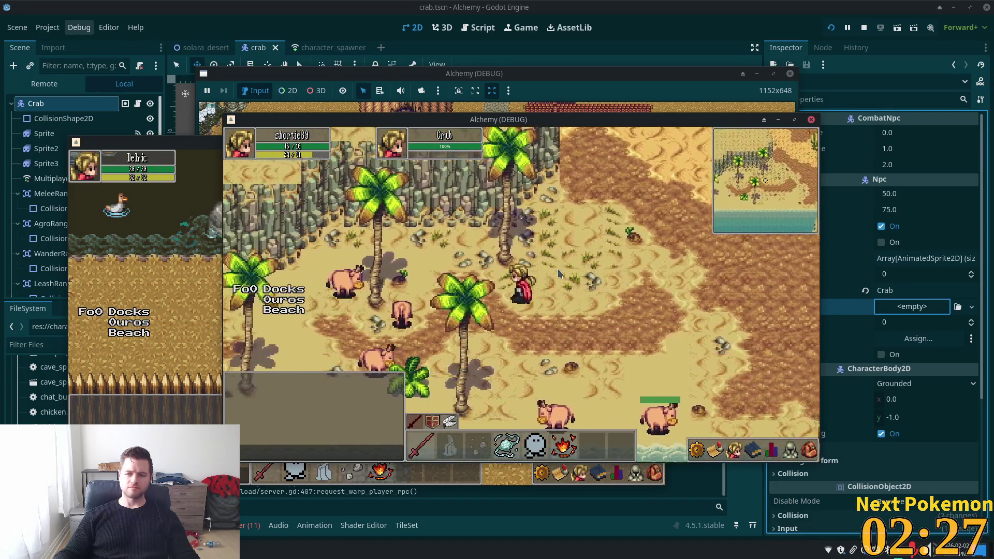
pyautogui.press('a')
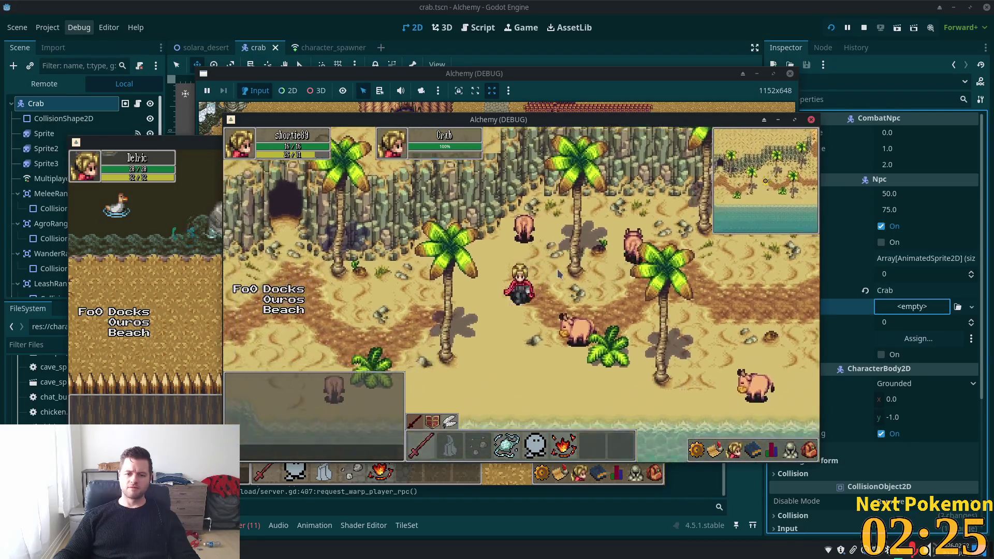
pyautogui.press('a')
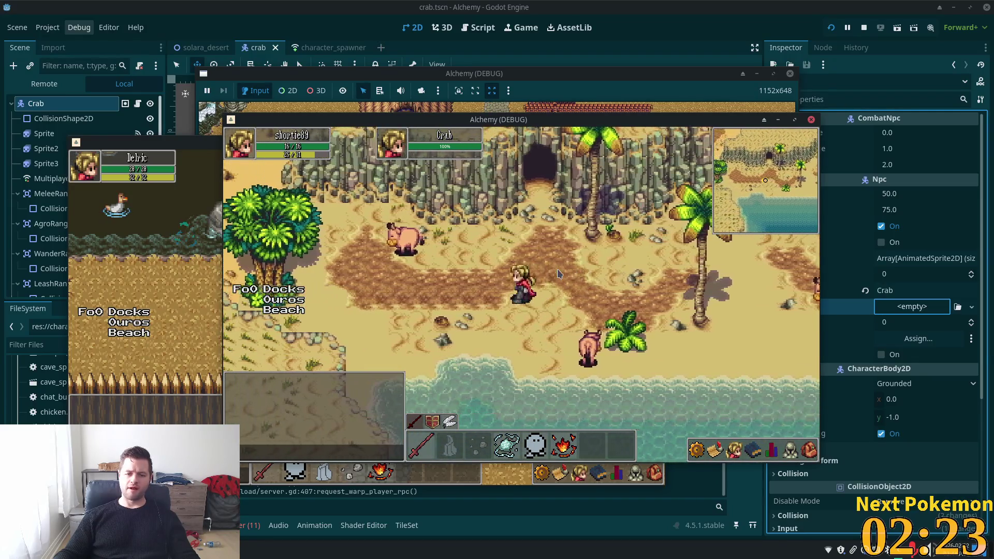
pyautogui.press('a')
pyautogui.press('w')
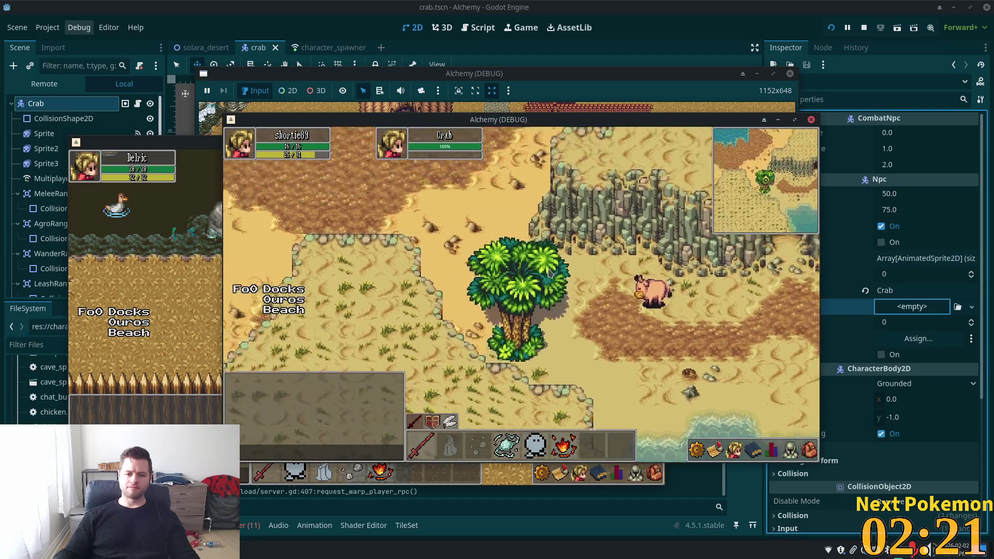
pyautogui.press('a')
pyautogui.press('w')
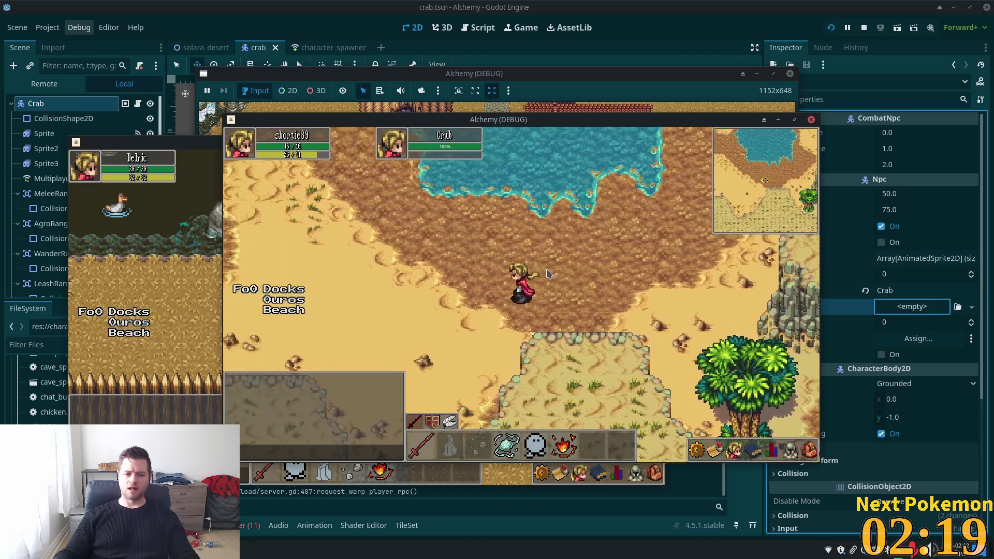
# Walk up past the grass edge and palm trees along the sandy path
pyautogui.press('a')
pyautogui.press('w')
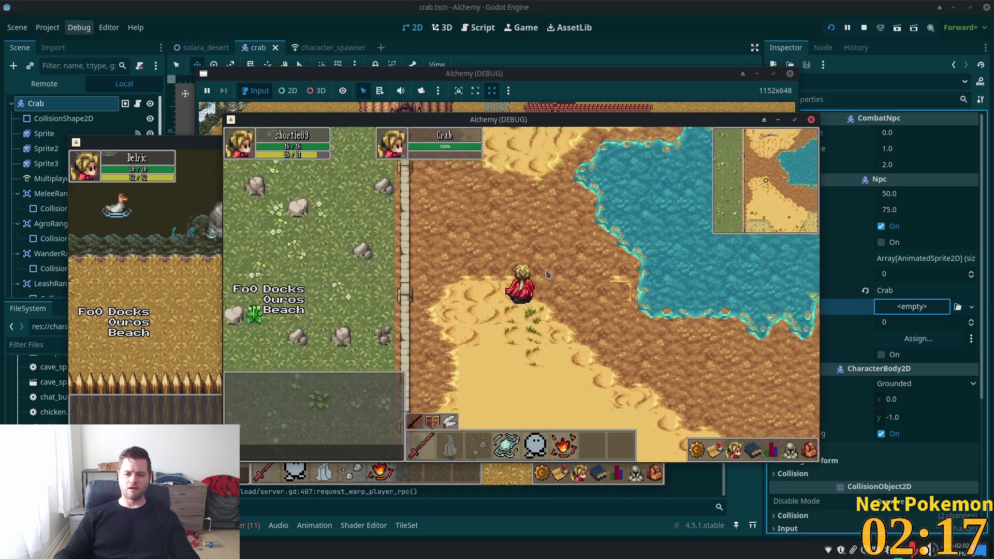
pyautogui.press('w')
pyautogui.press('a')
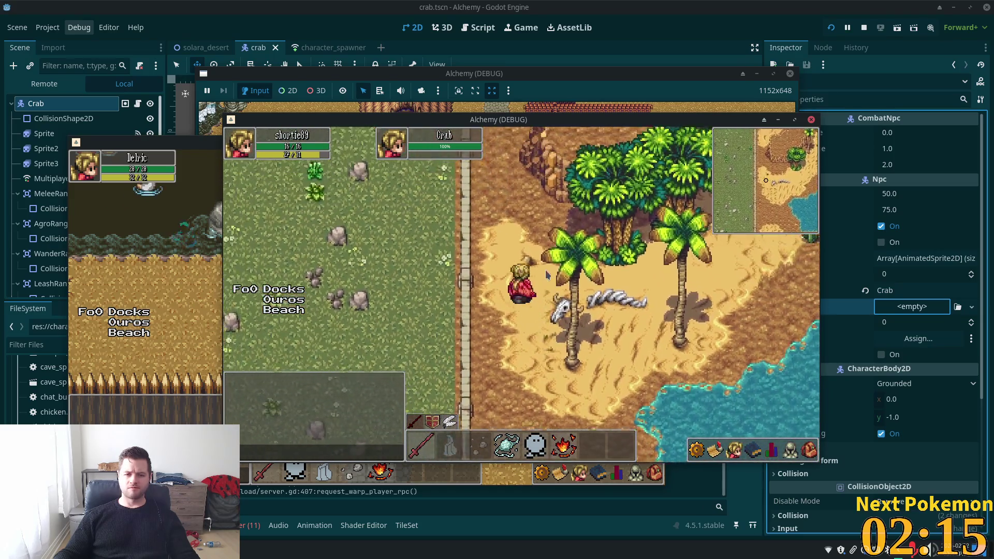
pyautogui.press('w')
pyautogui.press('a')
# Walk up-right through the cacti and rock spires to the oasis
pyautogui.press('d')
pyautogui.press('w')
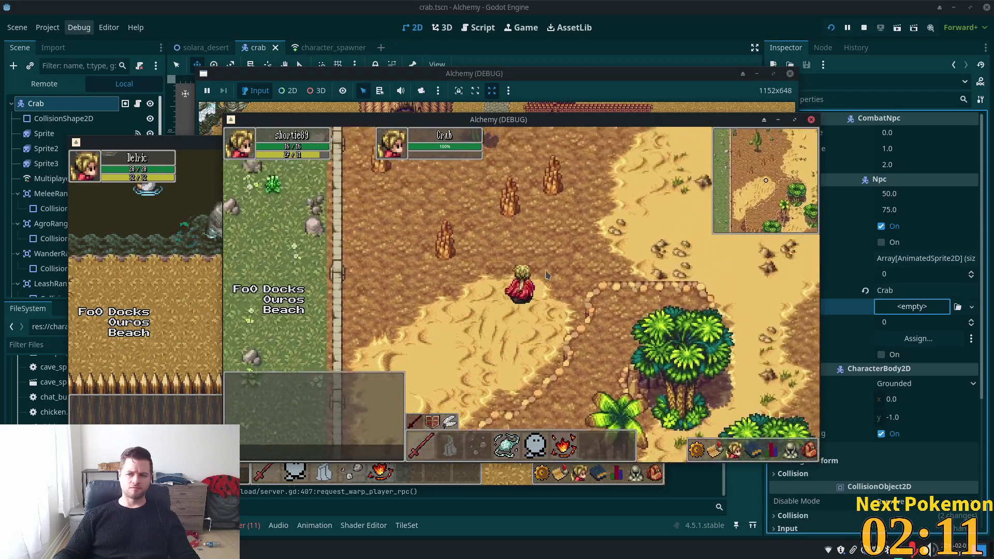
pyautogui.press('d')
pyautogui.press('w')
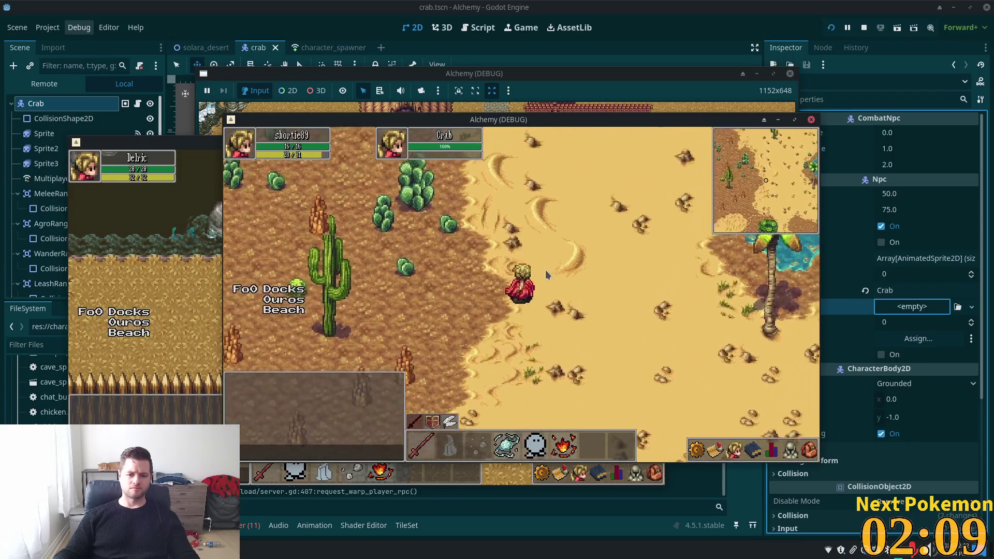
pyautogui.press('d')
pyautogui.press('w')
pyautogui.press('d')
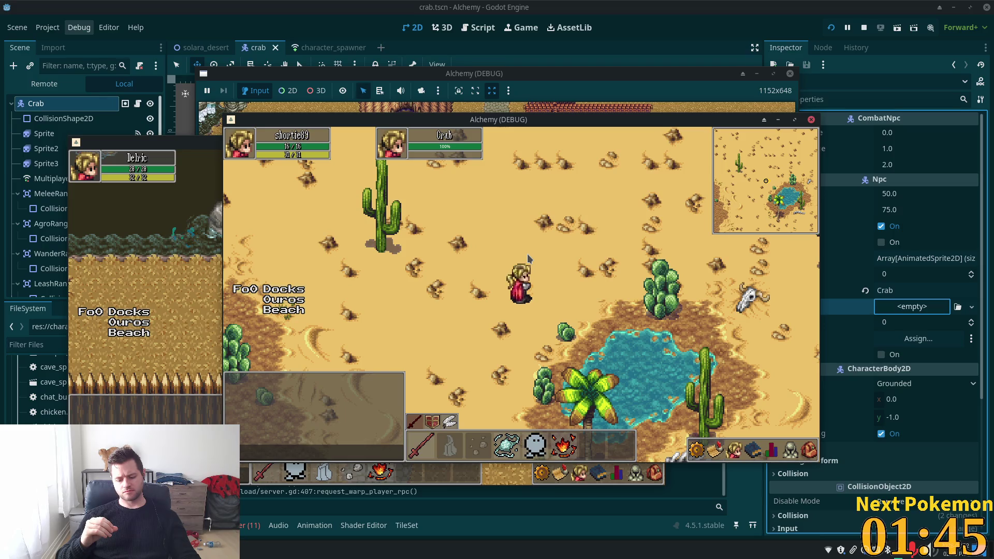
# Walk the character right past the oasis and along the rocky cliff
pyautogui.press('d')
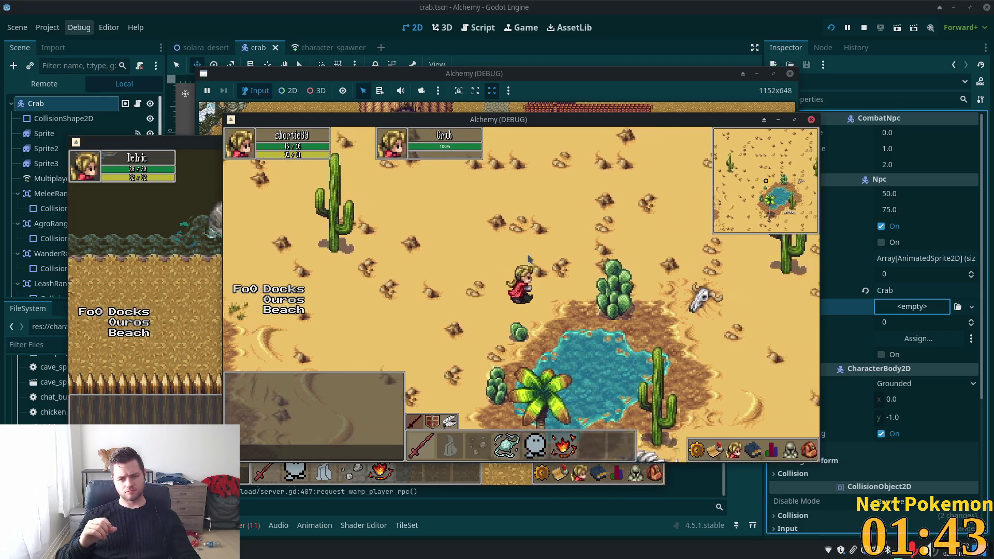
pyautogui.press('d')
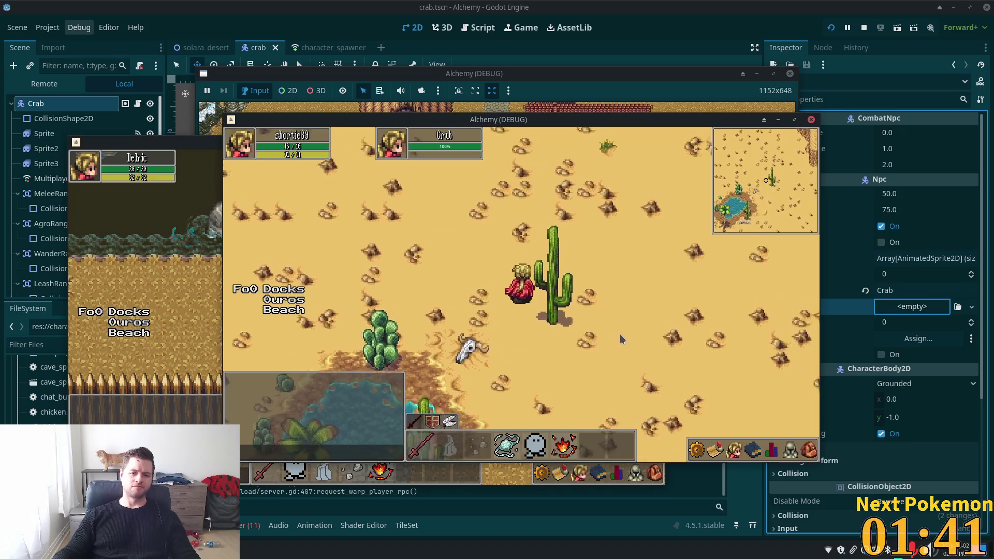
pyautogui.press('a')
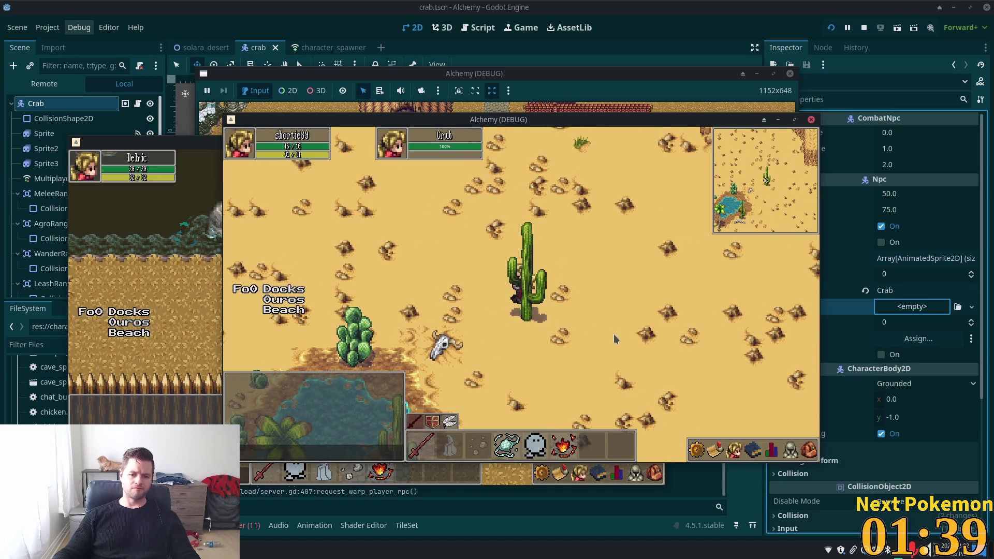
pyautogui.press('w')
pyautogui.press('d')
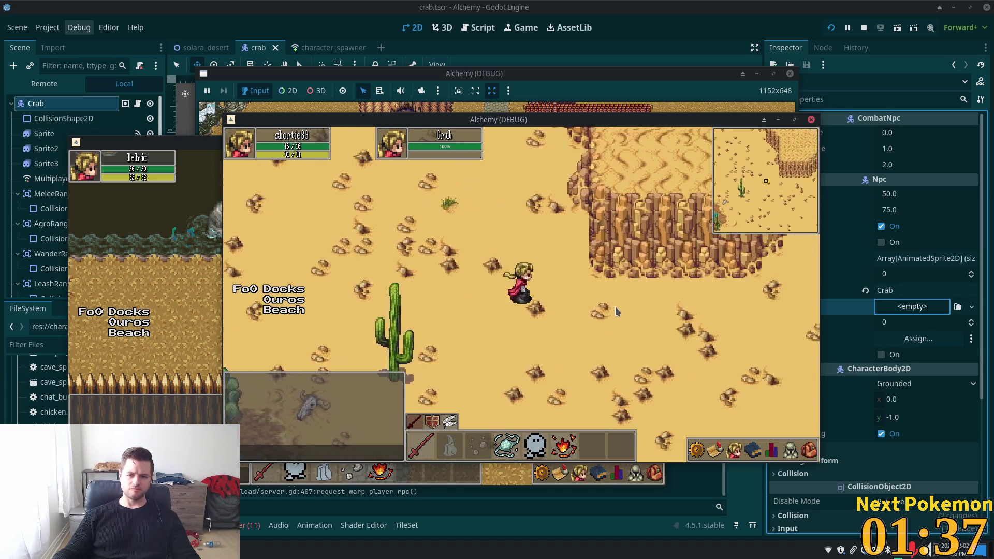
pyautogui.press('d')
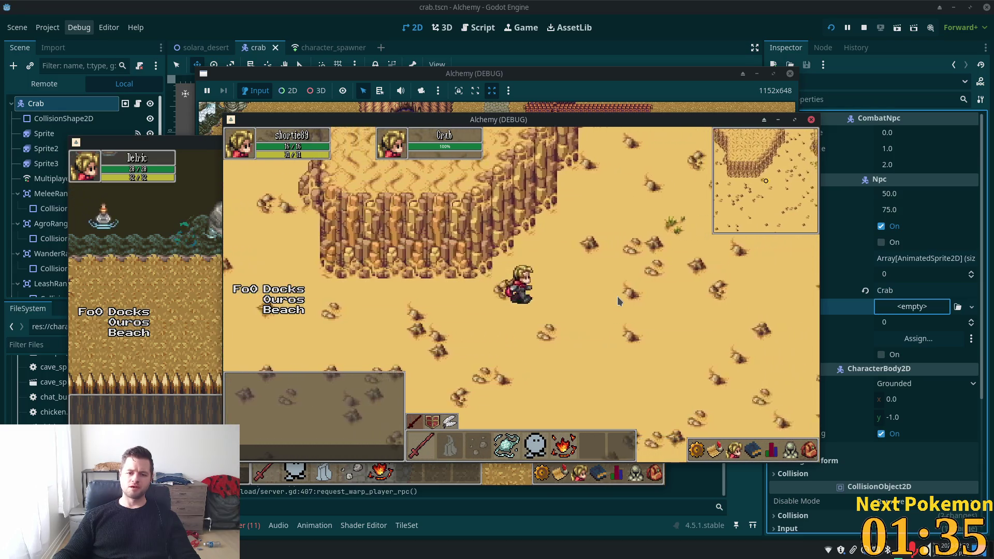
# Walk up the canyon to the tall cliff wall, then back down through it
pyautogui.press('w')
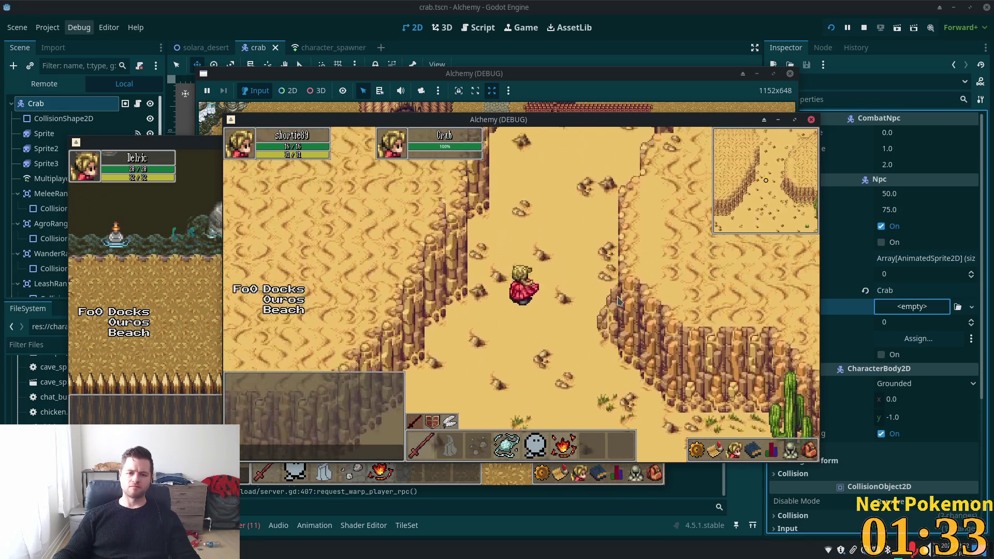
pyautogui.press('w')
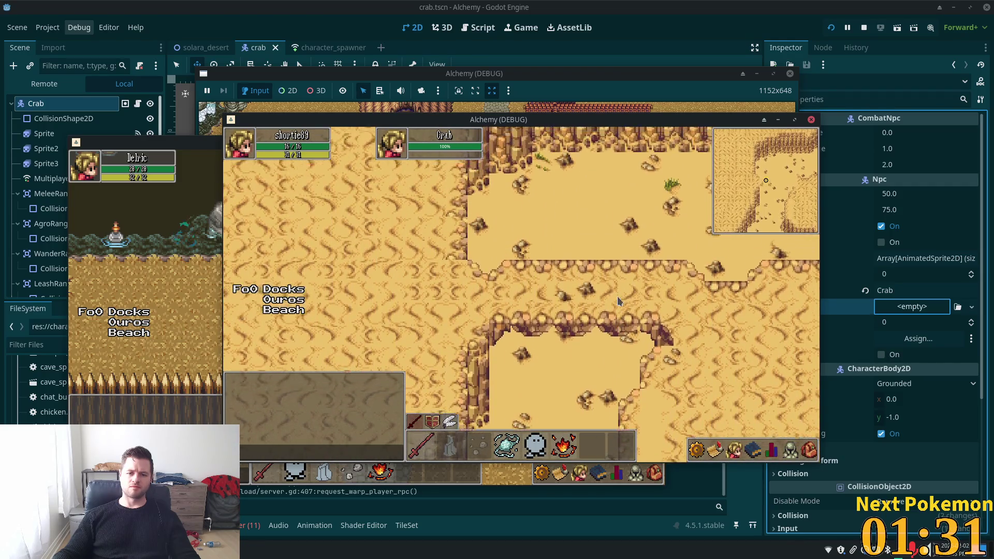
pyautogui.press('w')
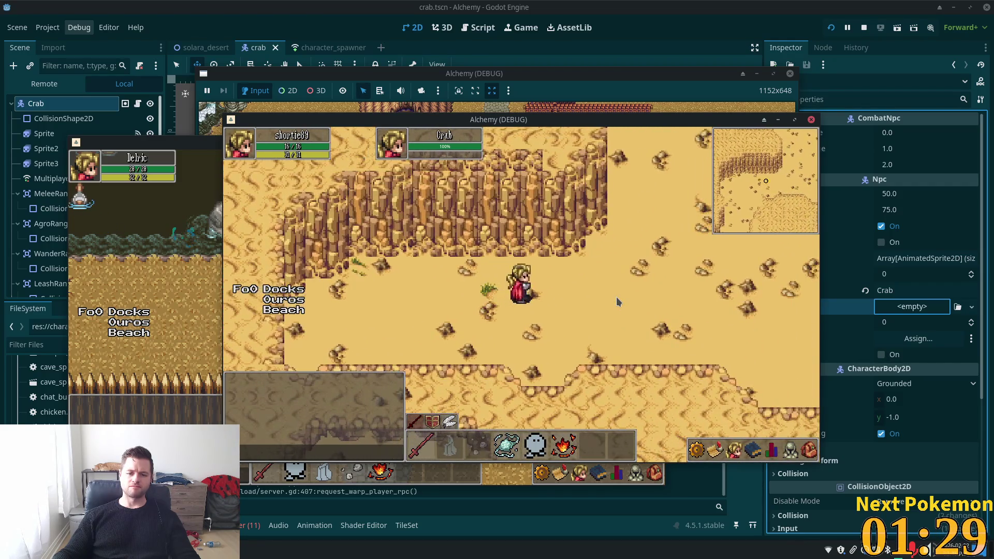
pyautogui.press('s')
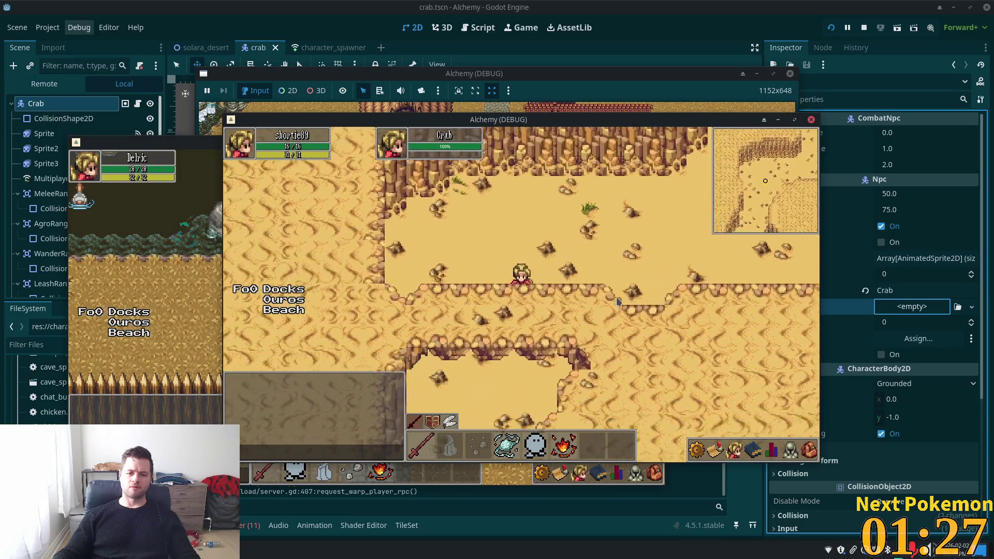
pyautogui.press('s')
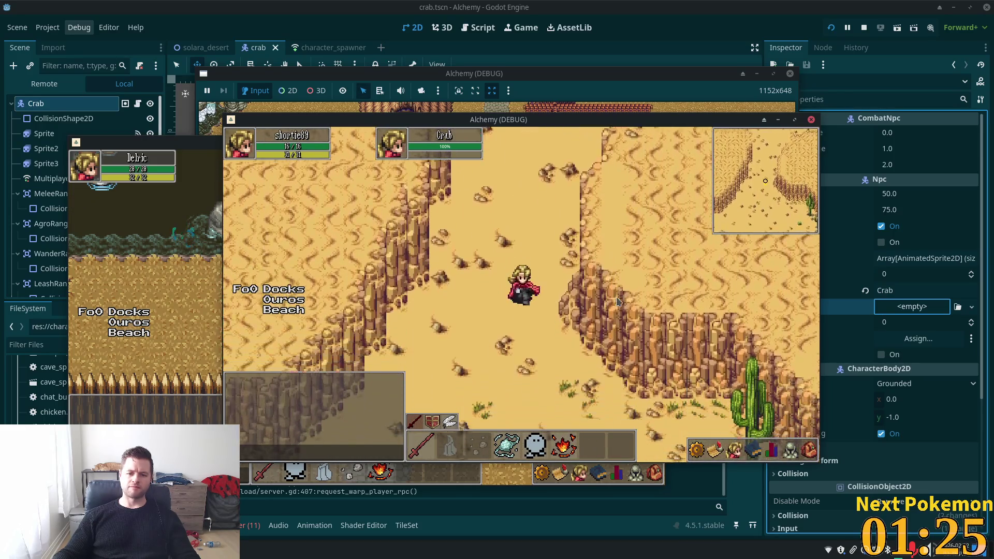
pyautogui.press('s')
pyautogui.press('s')
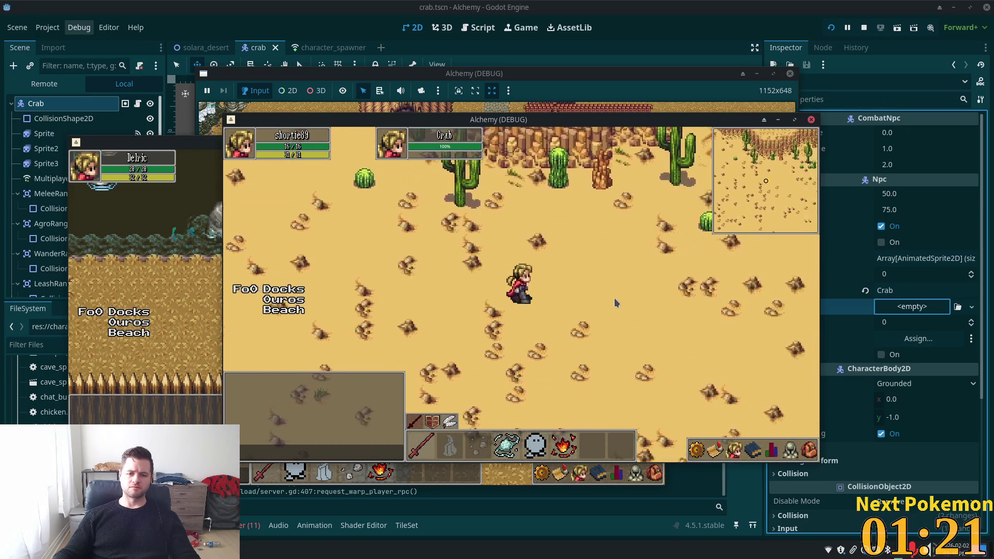
# Walk north past the cacti toward the cliff cave, then south-east toward the palm
pyautogui.press('w')
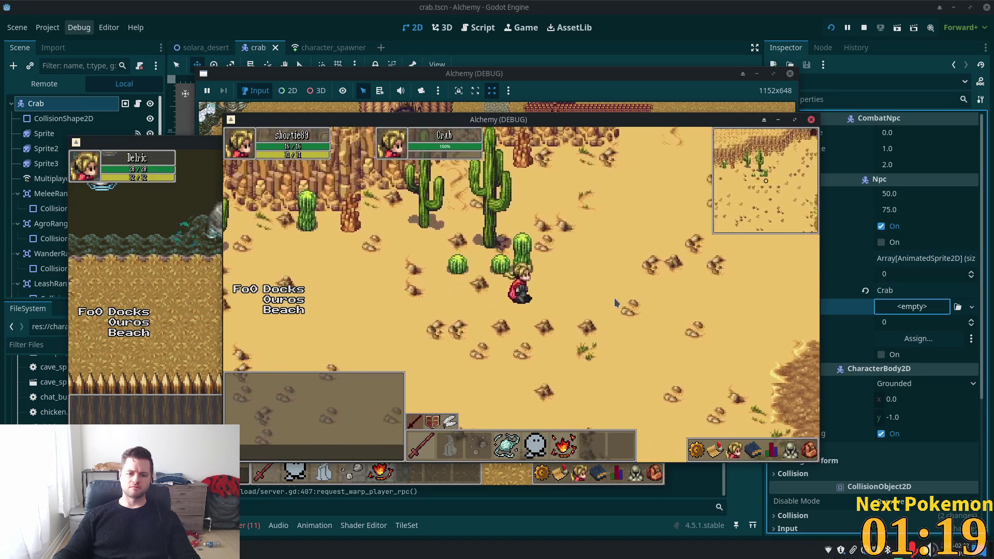
pyautogui.press('d')
pyautogui.press('w')
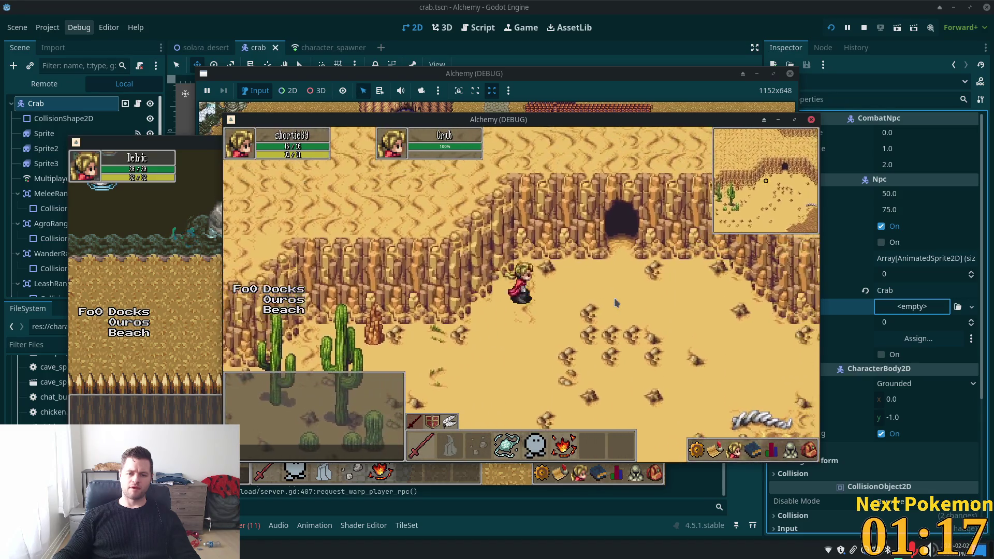
pyautogui.press('d')
pyautogui.press('s')
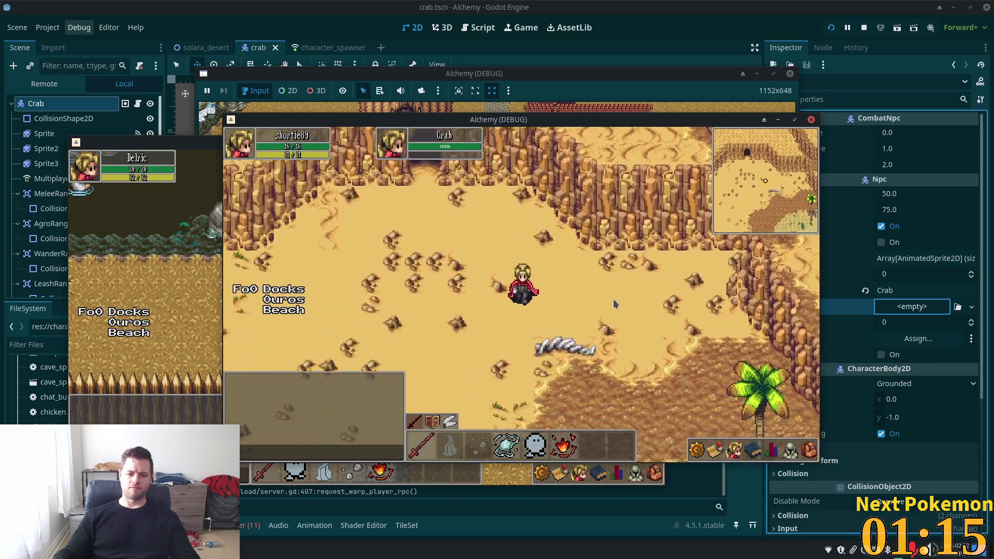
pyautogui.press('d')
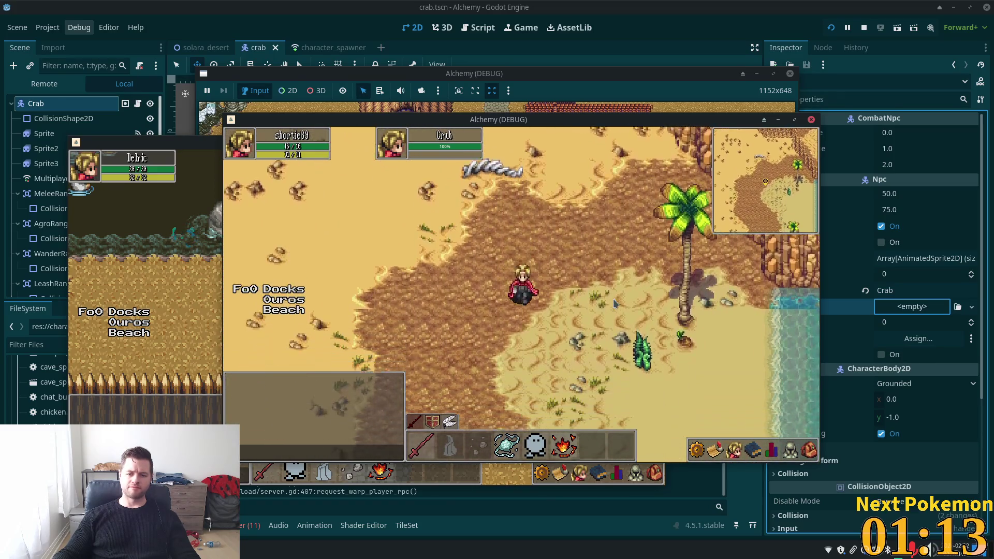
# Walk east to the sea, south along the shore, and back west near the cacti
pyautogui.press('s')
pyautogui.press('d')
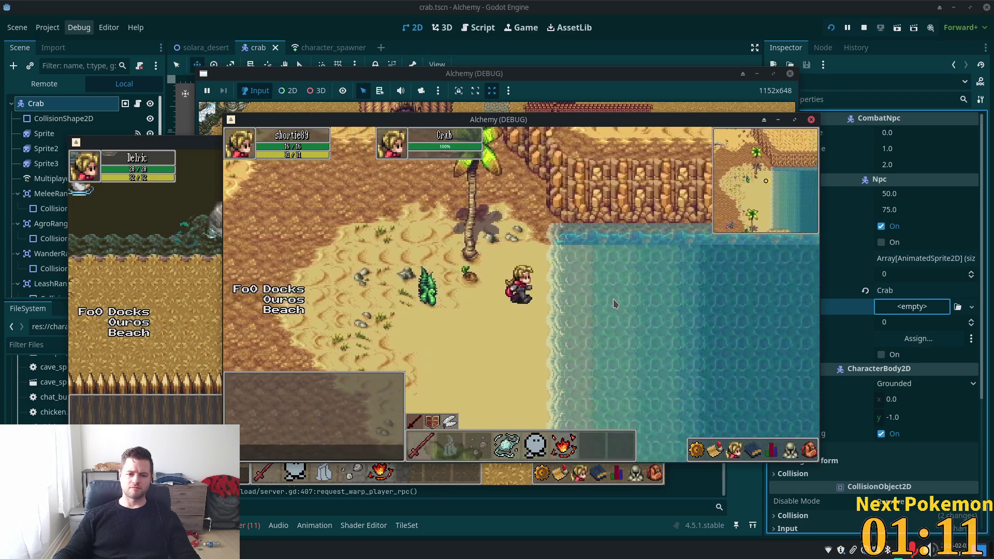
pyautogui.press('s')
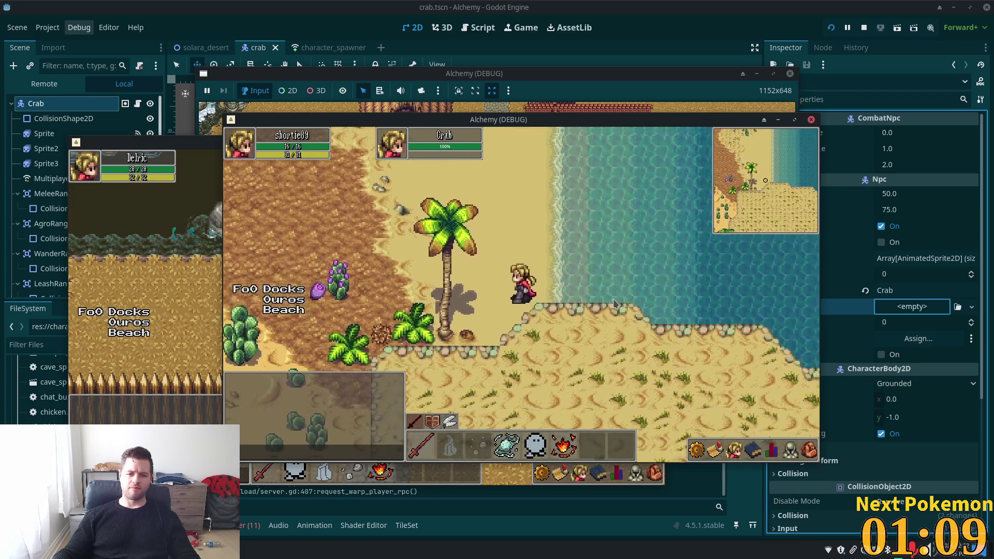
pyautogui.press('a')
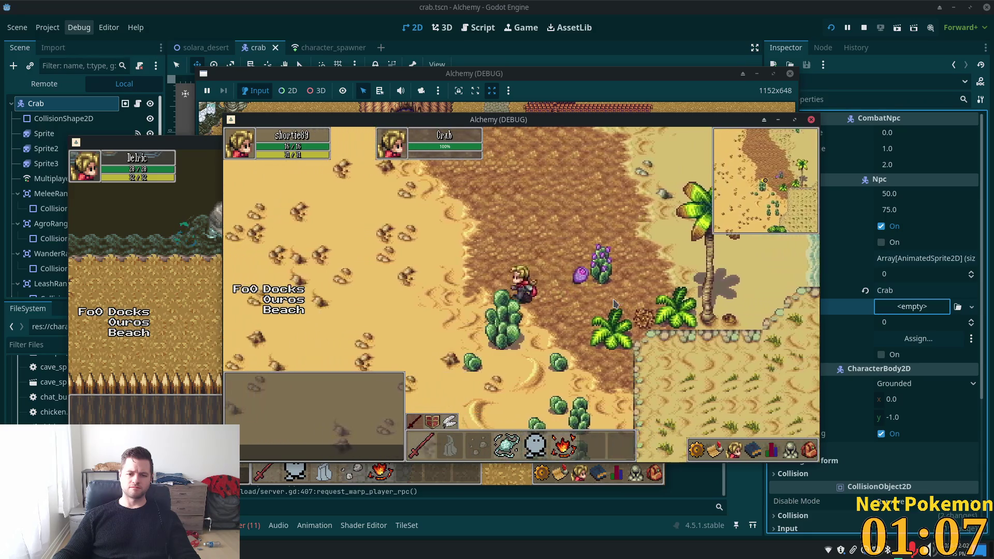
pyautogui.press('s')
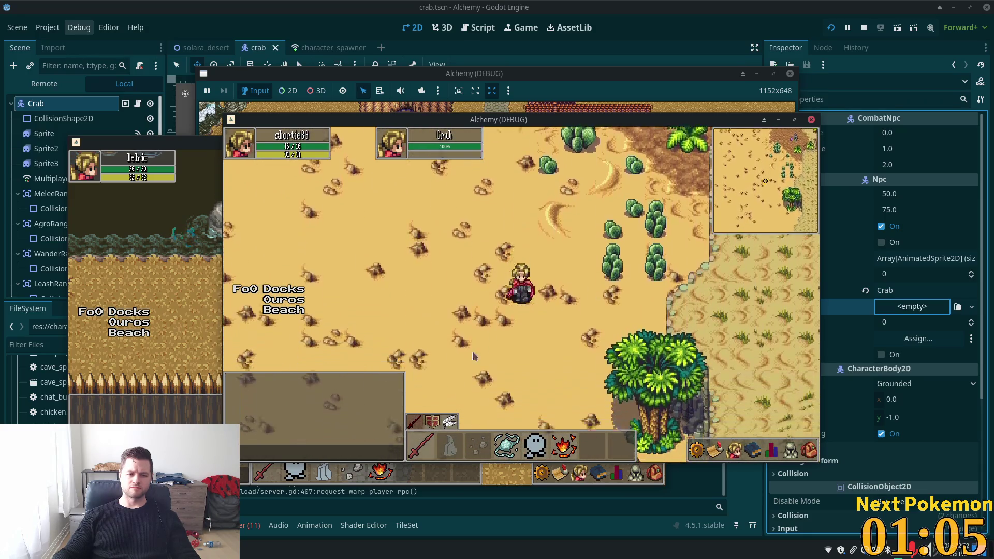
pyautogui.press('s')
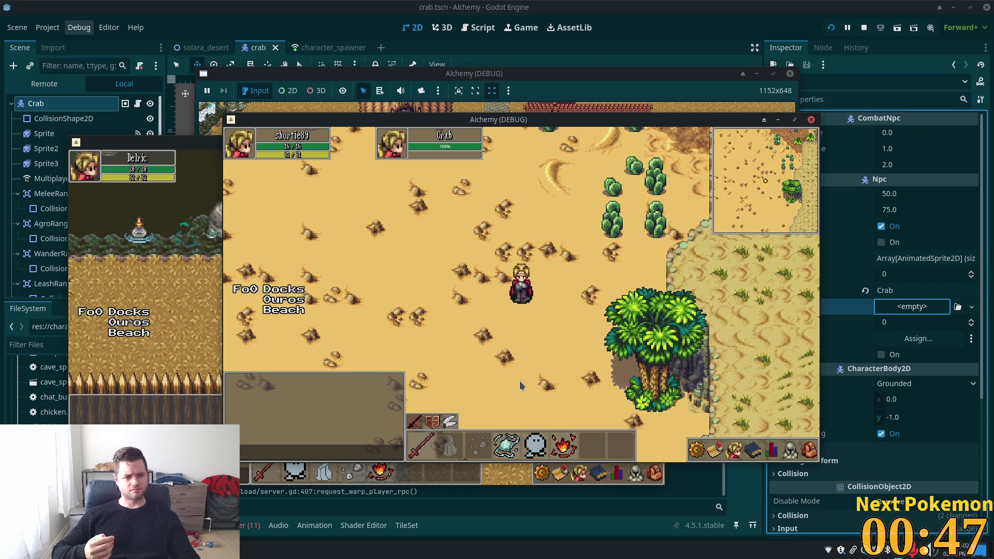
# Walk the character south past the palm tree onto the beach
pyautogui.click(520, 355)
pyautogui.click(570, 343)
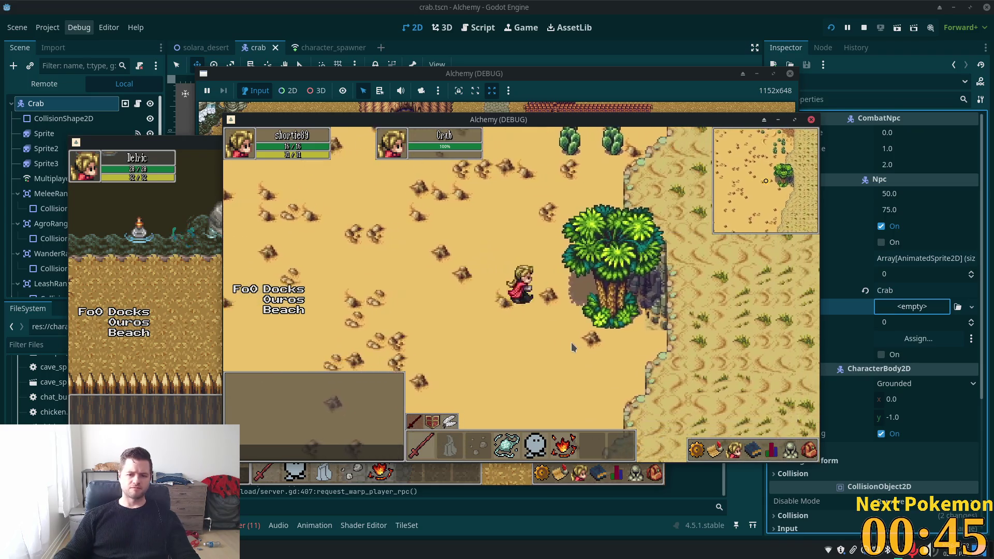
pyautogui.press('Down')
pyautogui.press('Left')
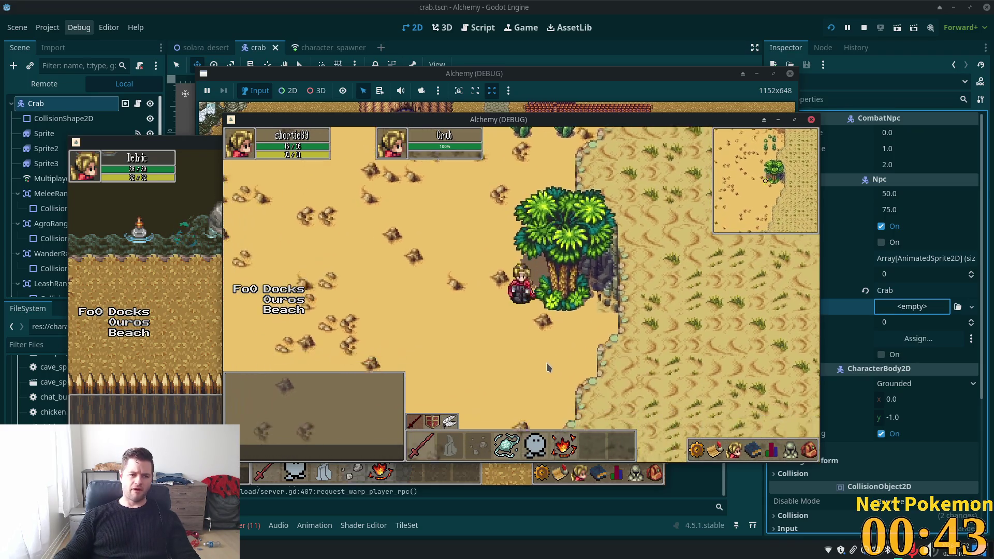
pyautogui.click(524, 365)
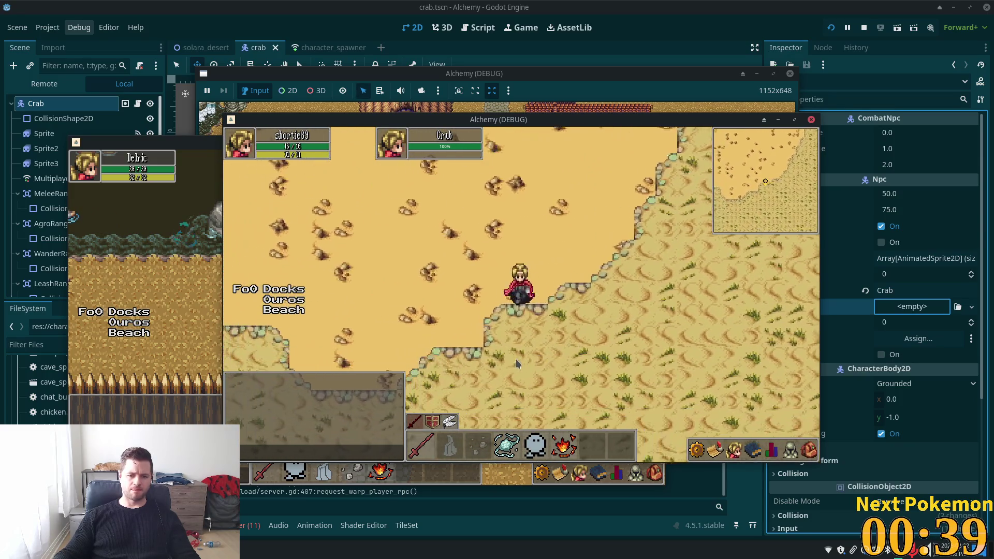
pyautogui.click(508, 344)
# Walk west along the cliff and beach to the water's edge
pyautogui.press('Left')
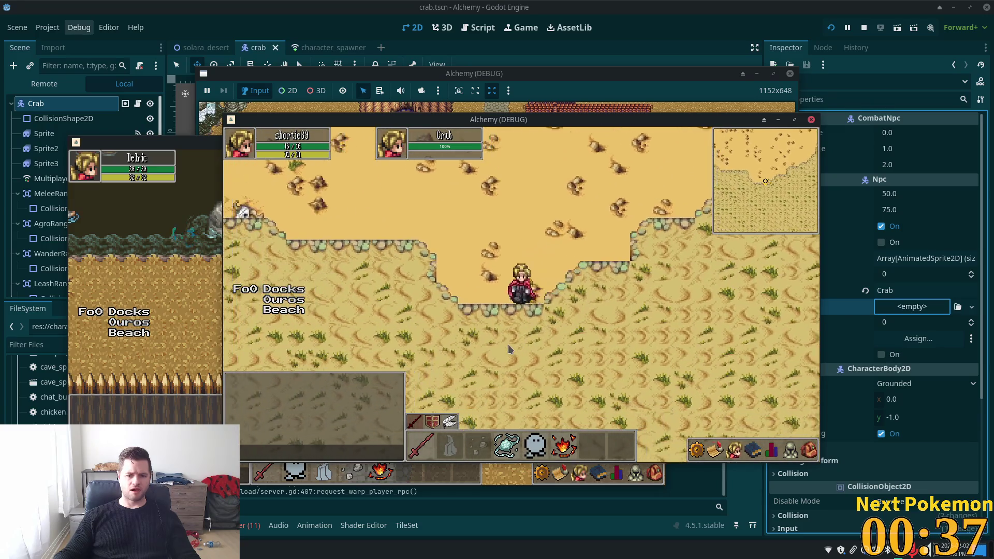
pyautogui.press('Left')
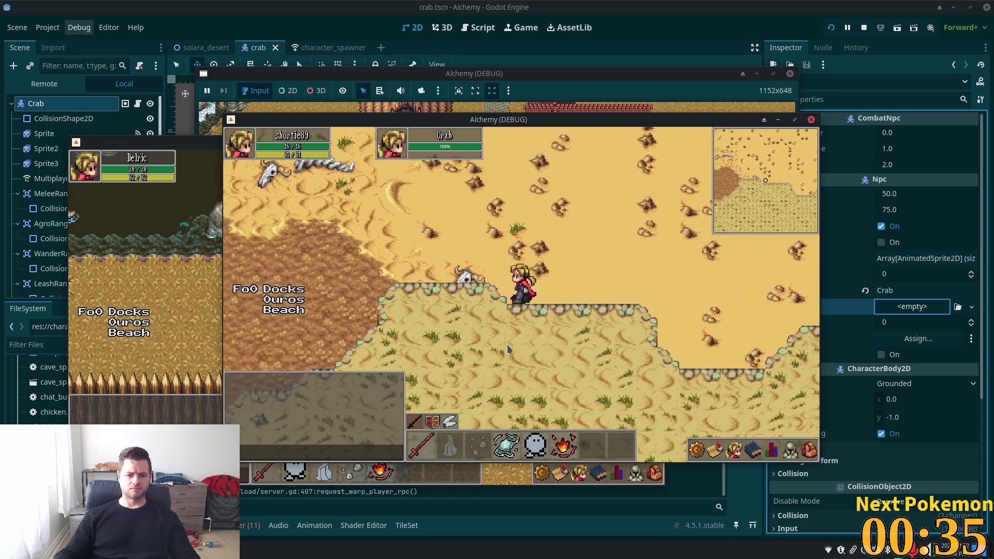
pyautogui.press('Left')
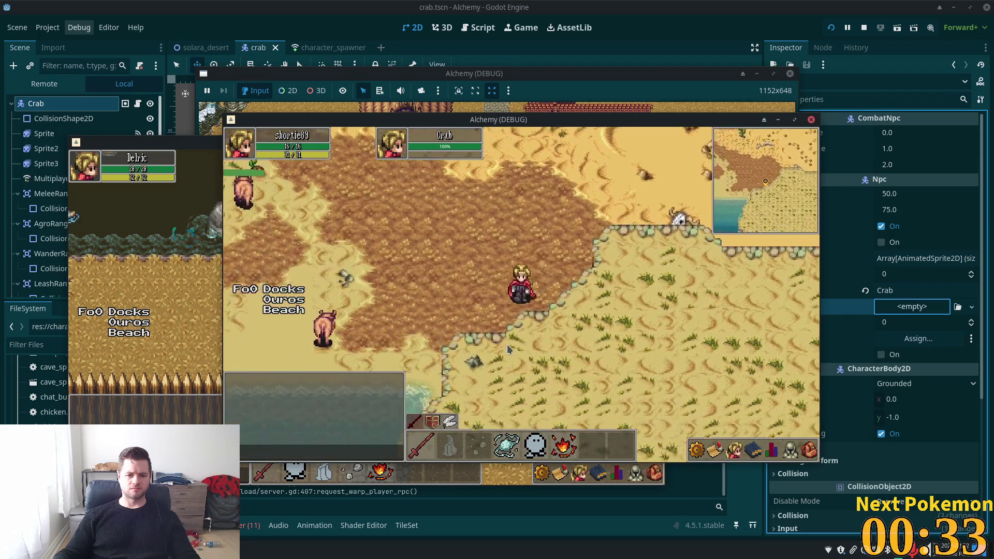
pyautogui.press('Left')
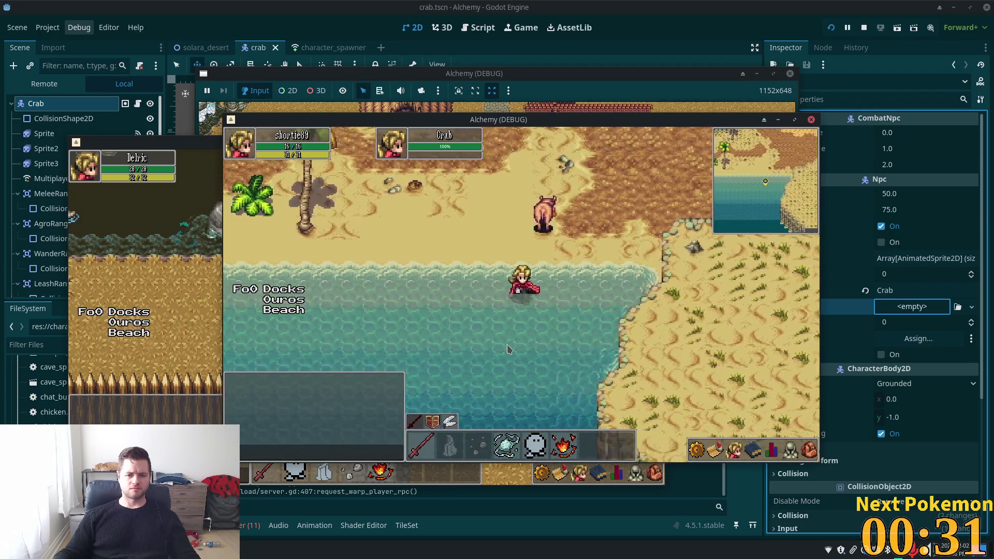
pyautogui.press('Left')
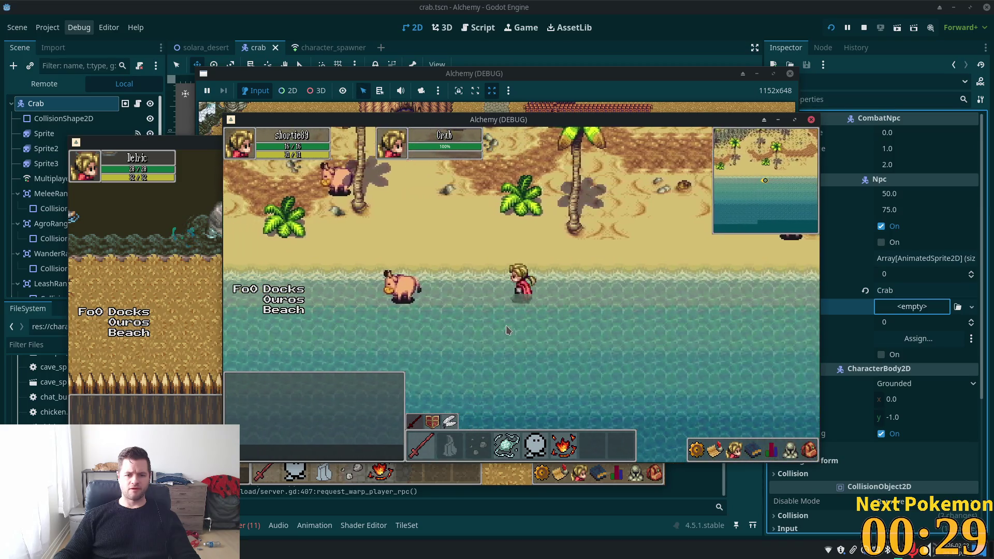
pyautogui.press('Left')
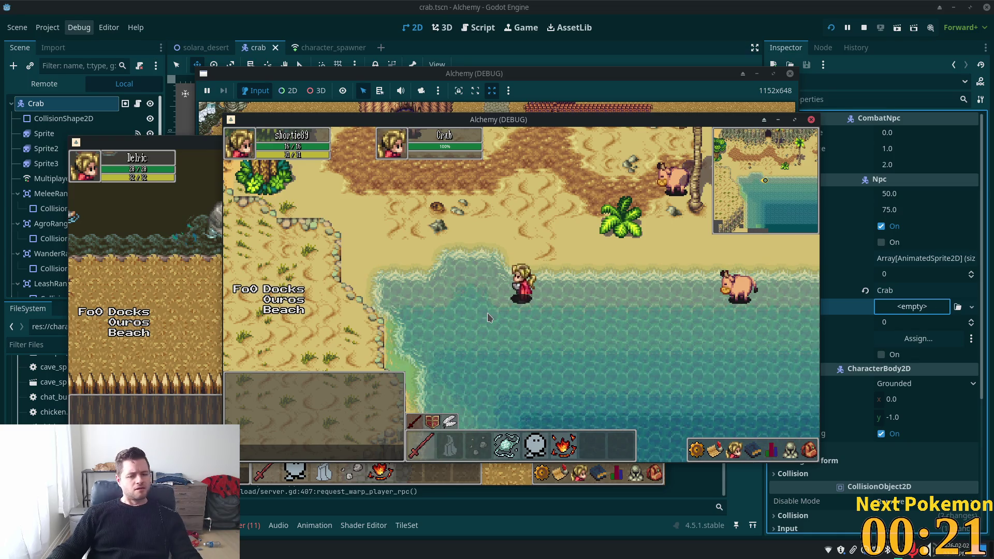
# Walk around the beach, stepping into the shoreline water and back onto the sand
pyautogui.press('a')
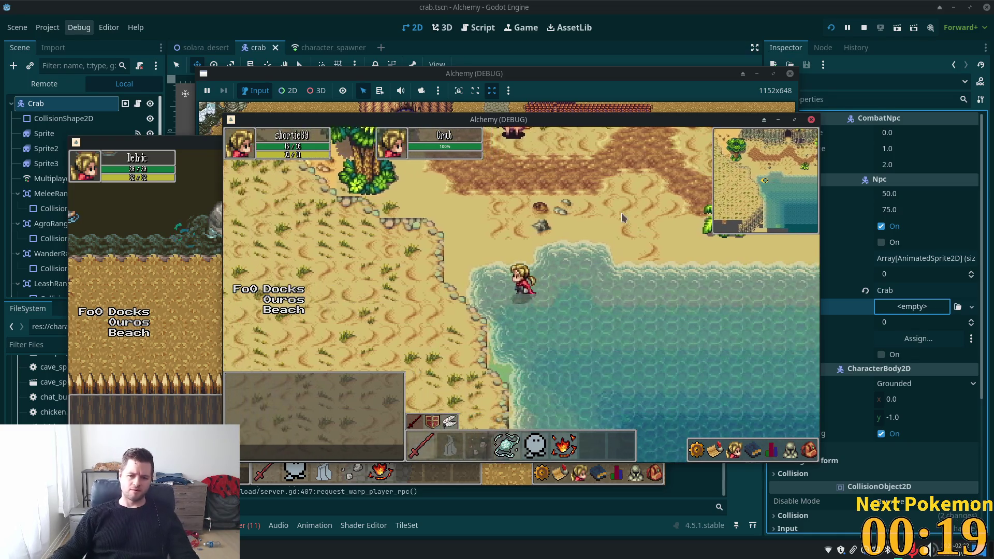
pyautogui.press('w')
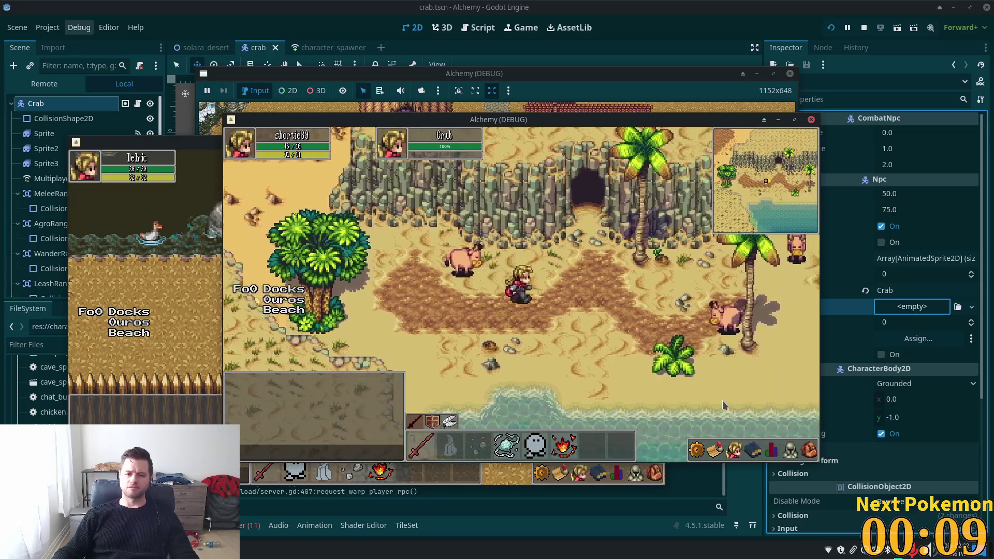
pyautogui.press('s')
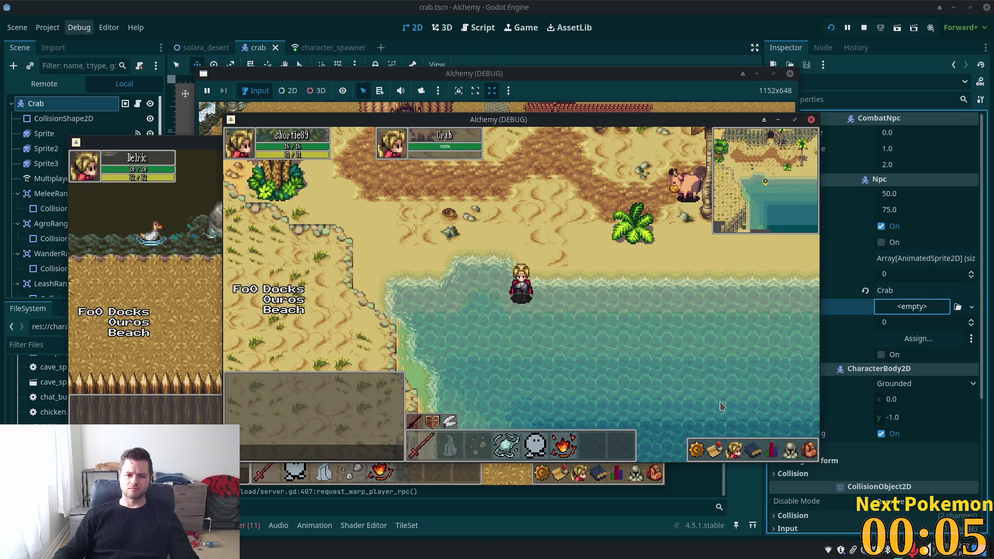
pyautogui.press('w')
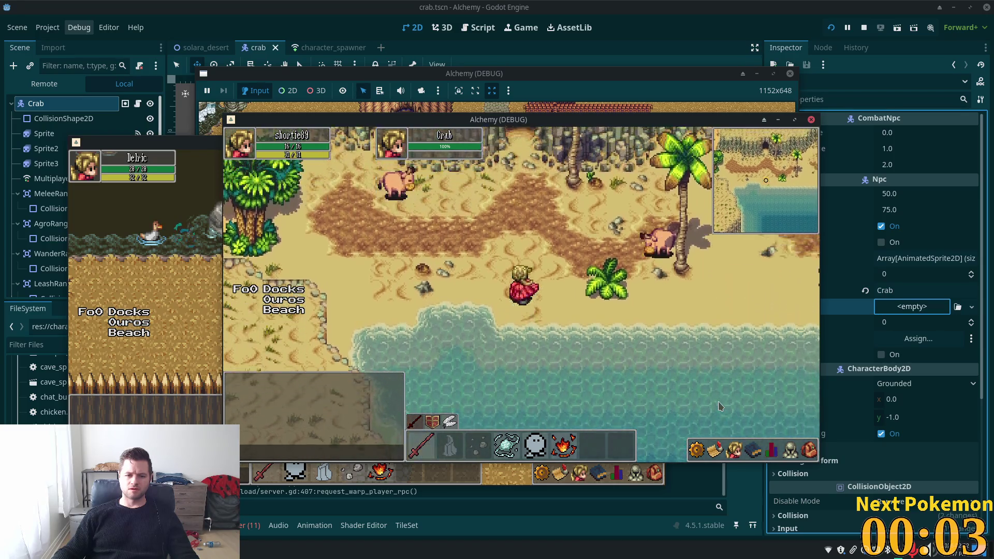
pyautogui.press('d')
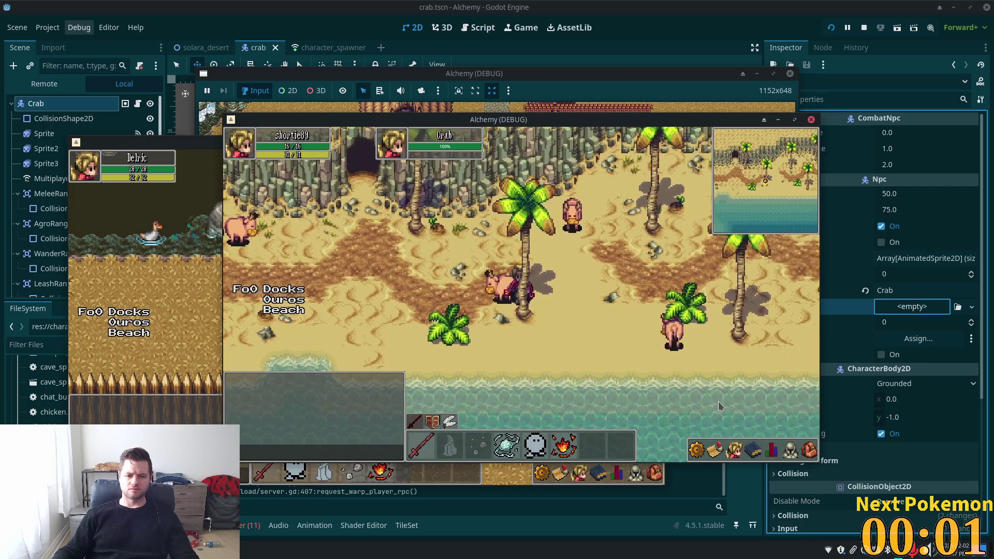
pyautogui.press('s')
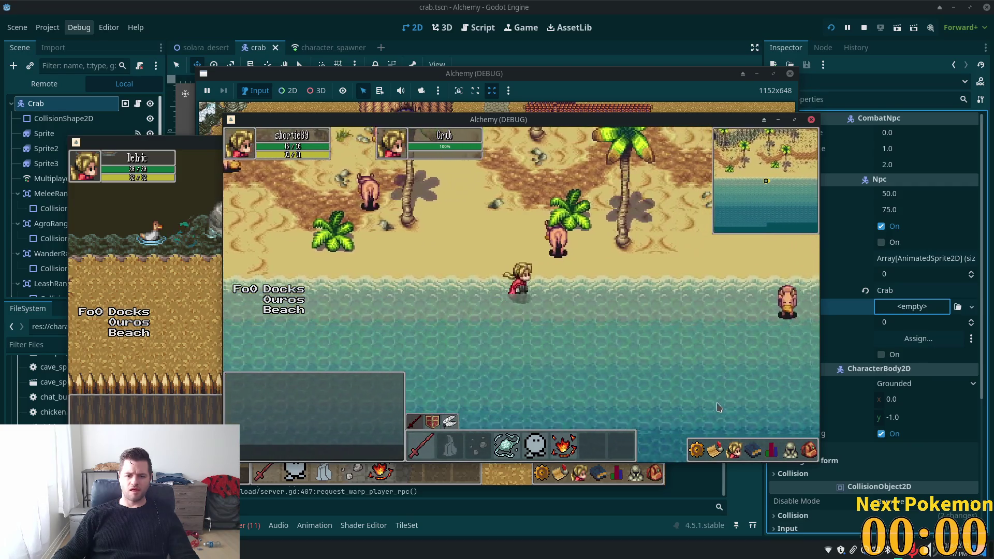
# Walk north and north-east into the desert, then turn west
pyautogui.press('w')
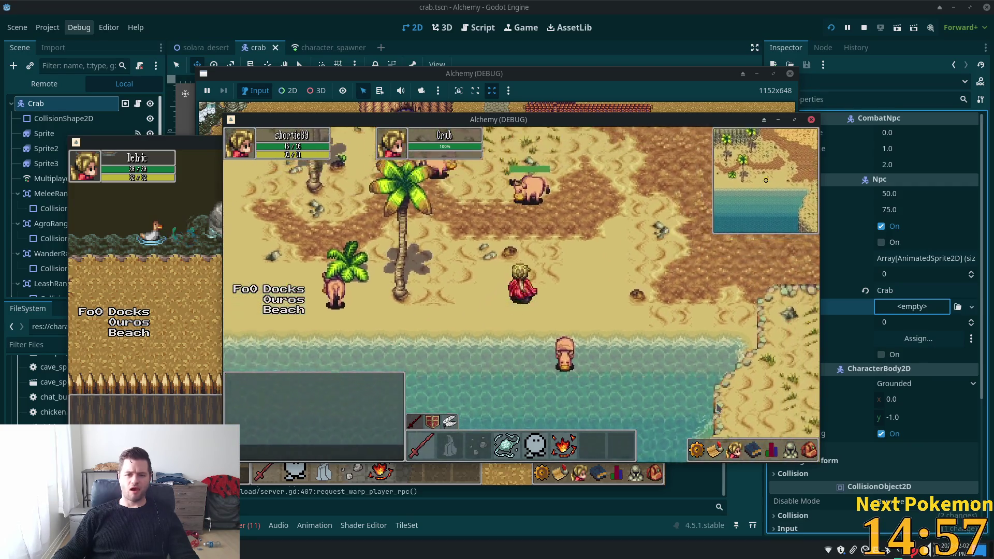
pyautogui.press('w')
pyautogui.press('d')
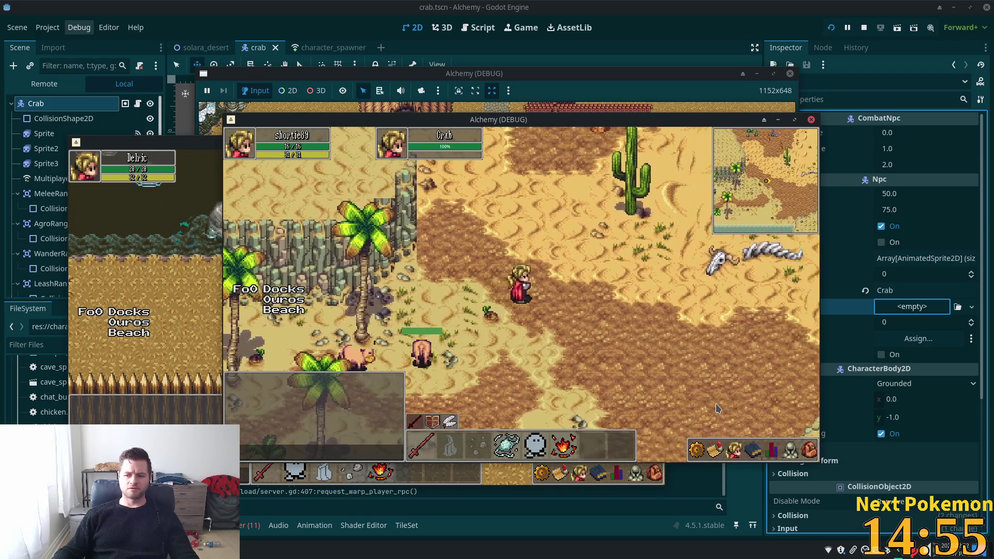
pyautogui.press('w')
pyautogui.press('d')
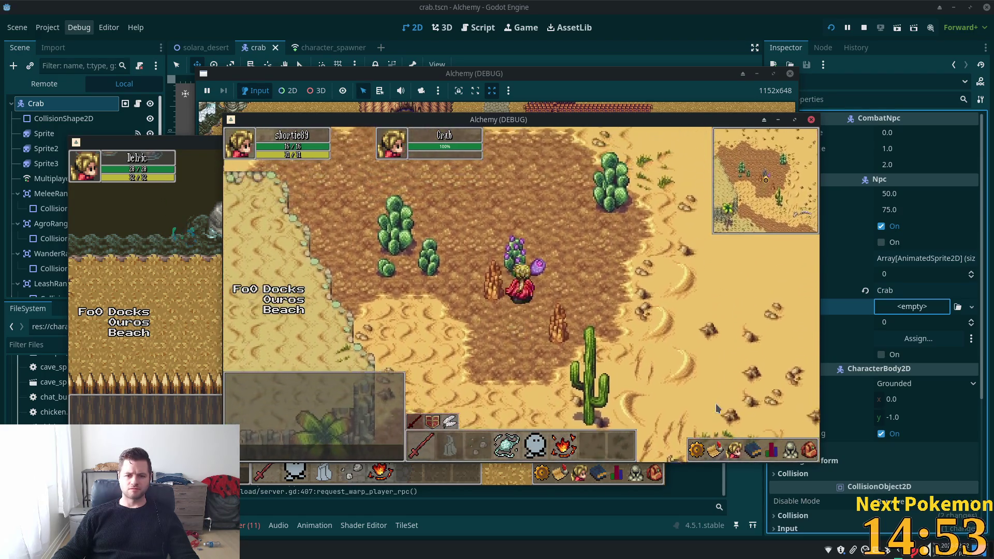
pyautogui.press('a')
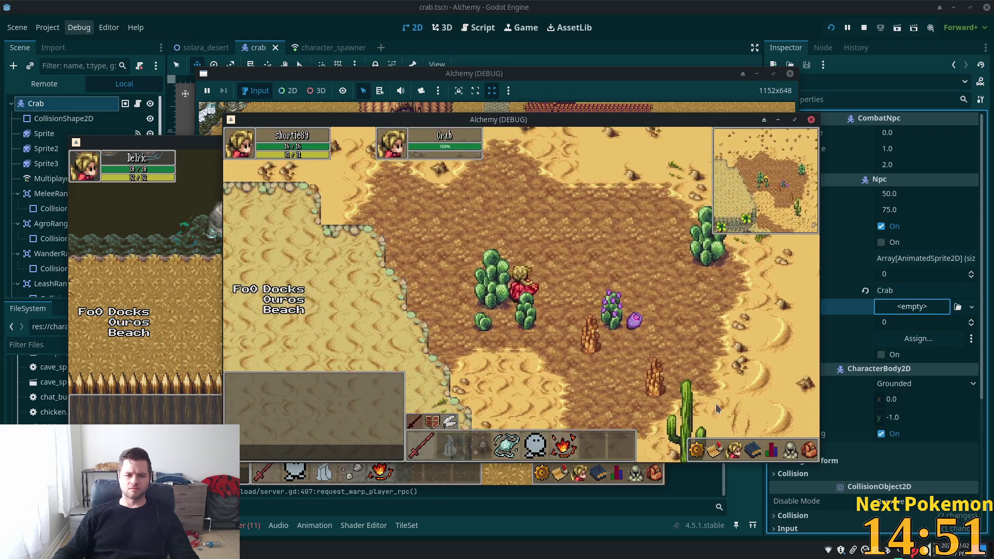
pyautogui.press('w')
# Walk northwest across open desert toward the water
pyautogui.press('a')
pyautogui.press('w')
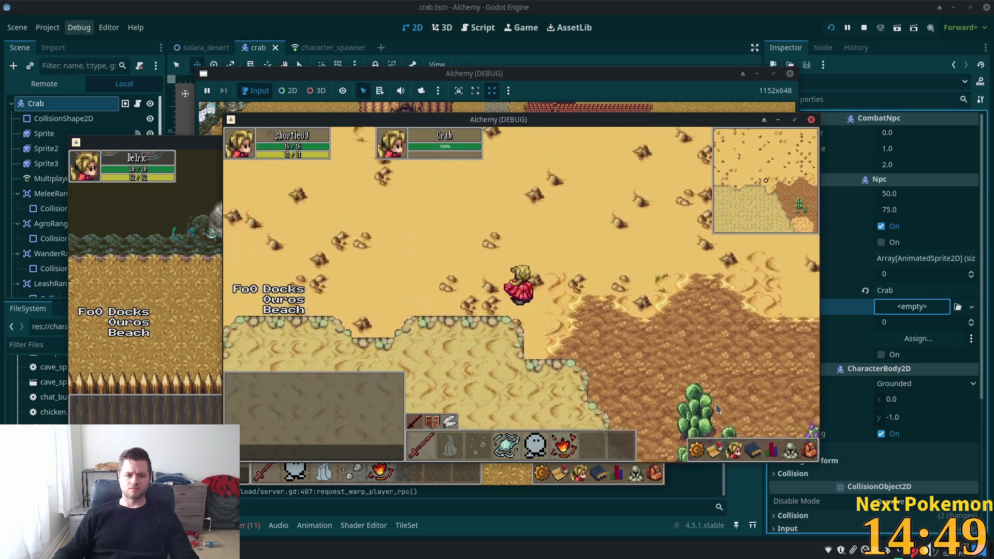
pyautogui.press('a')
pyautogui.press('w')
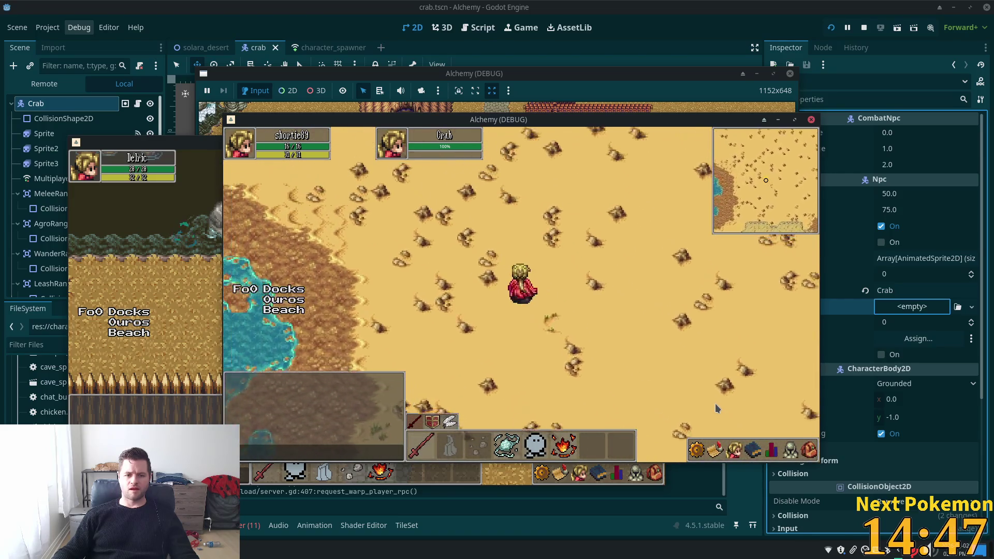
pyautogui.press('a')
pyautogui.press('w')
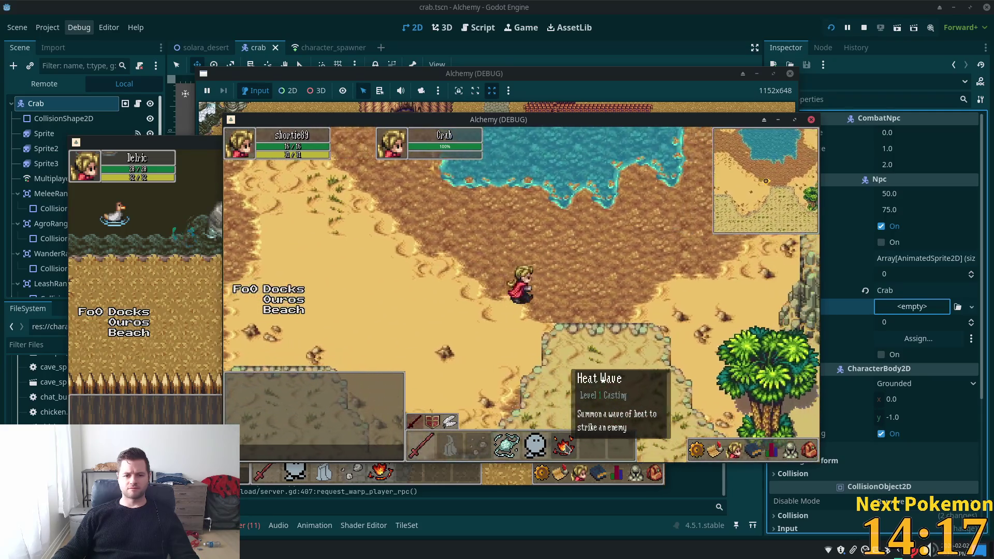
# Walk the player east, west, southwest, then north toward the shoreline
pyautogui.press('d')
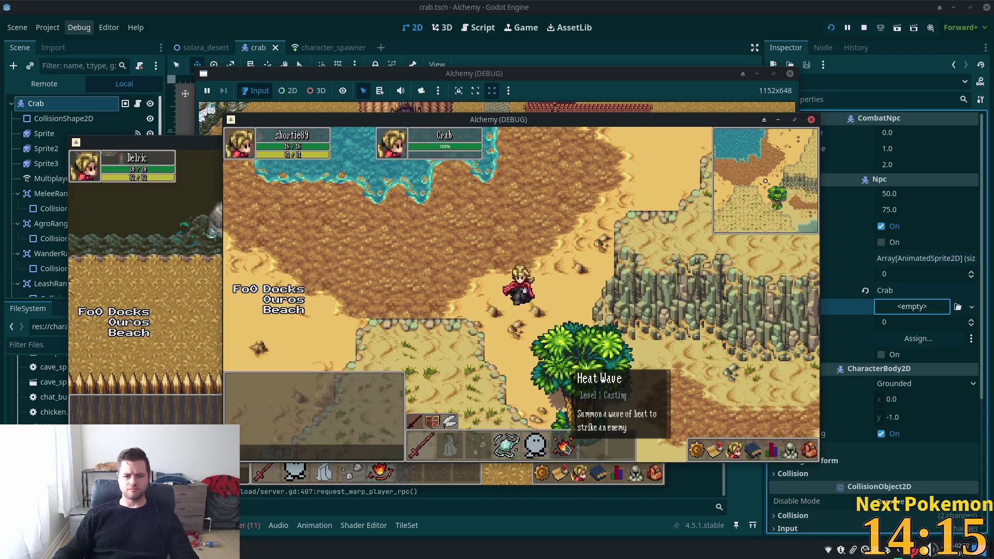
pyautogui.press('a')
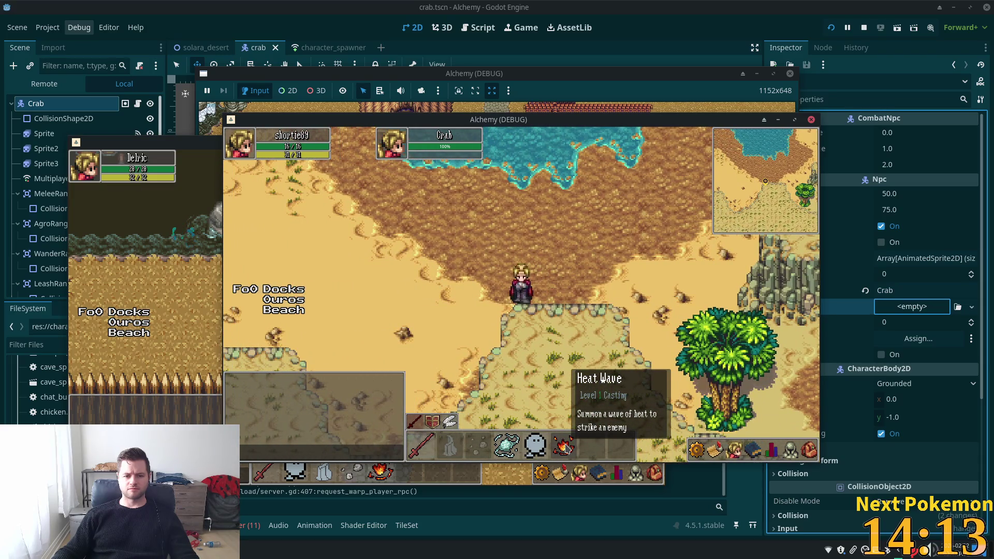
pyautogui.press('s')
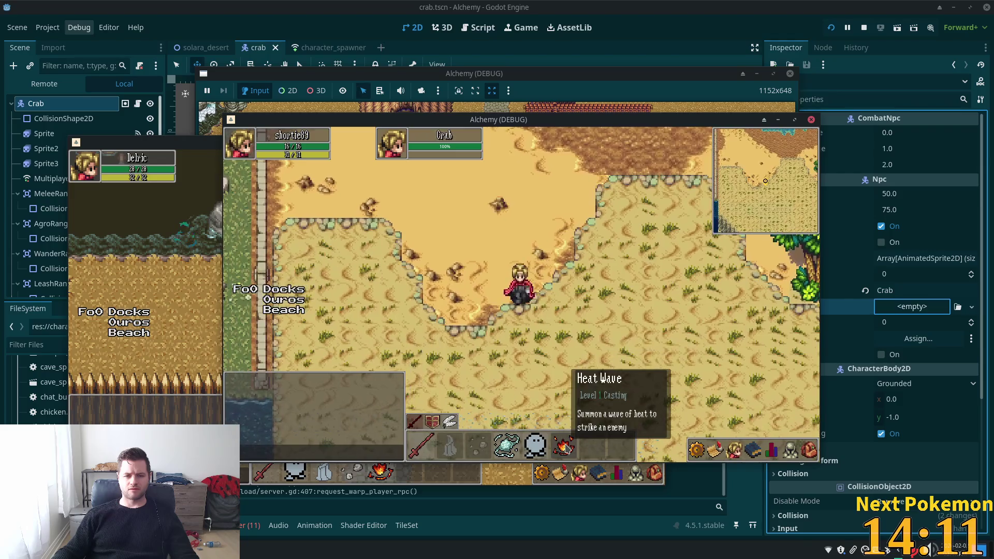
pyautogui.press('w')
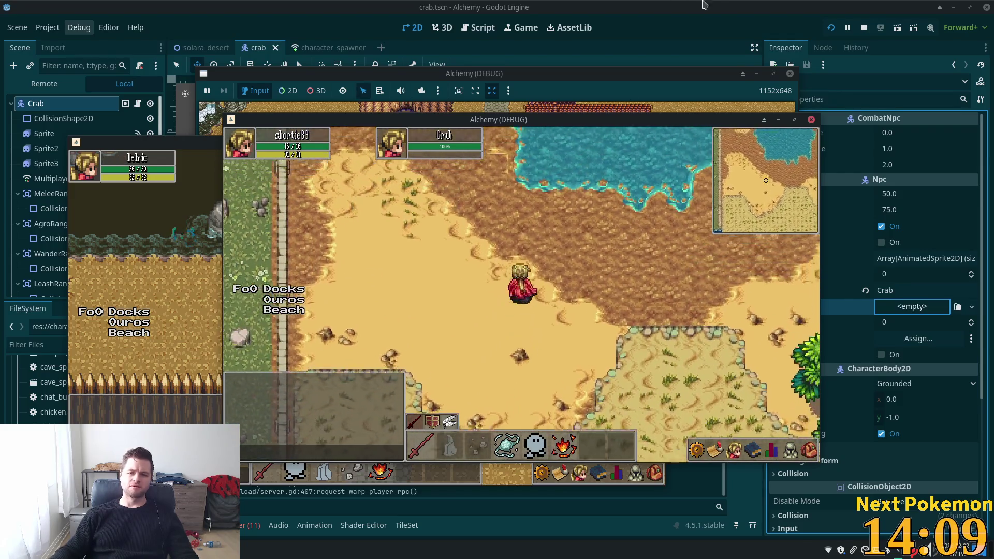
# Step toward the water, then stop the game and return to the solara_desert scene
pyautogui.press('w')
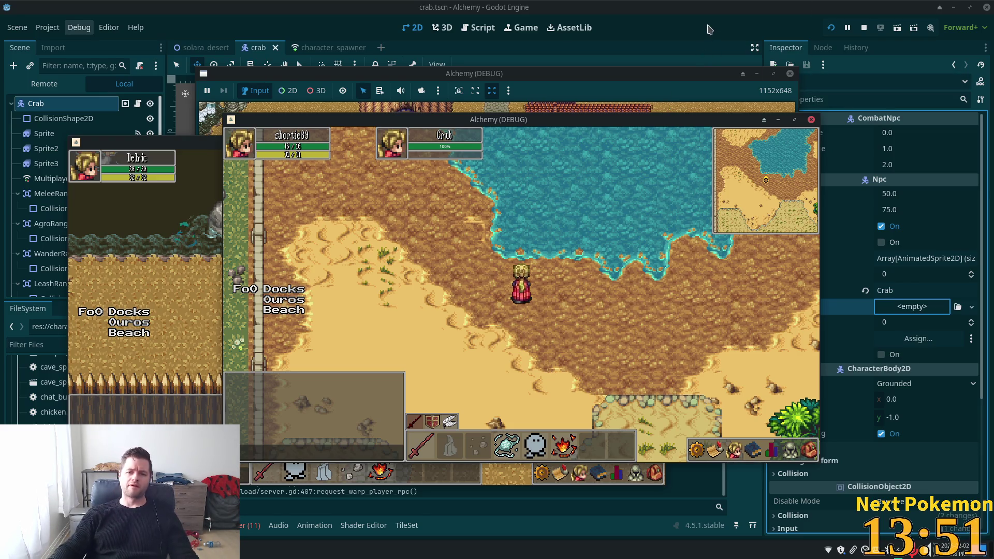
pyautogui.hotkey('alt', 'Tab')
pyautogui.click(201, 48)
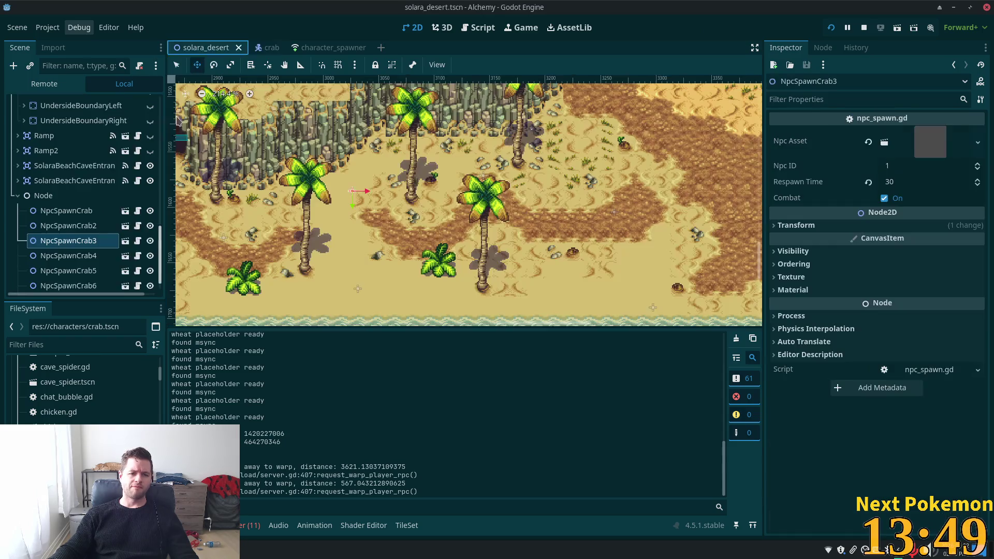
# Rename the crab spawners' parent node to Crabs
pyautogui.click(65, 191)
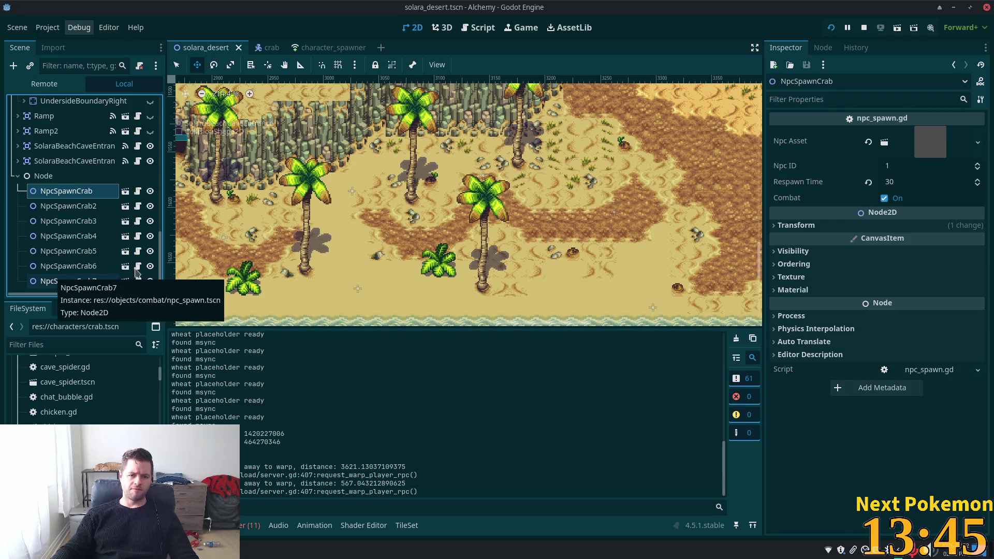
pyautogui.scroll(-5, 562, 251)
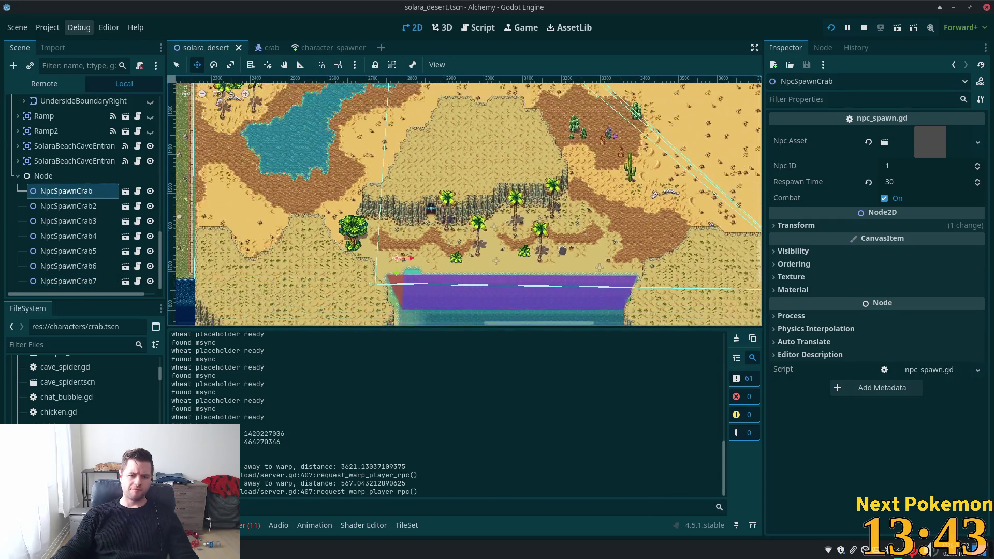
pyautogui.hscroll(10, 465, 201)
pyautogui.scroll(5, 465, 201)
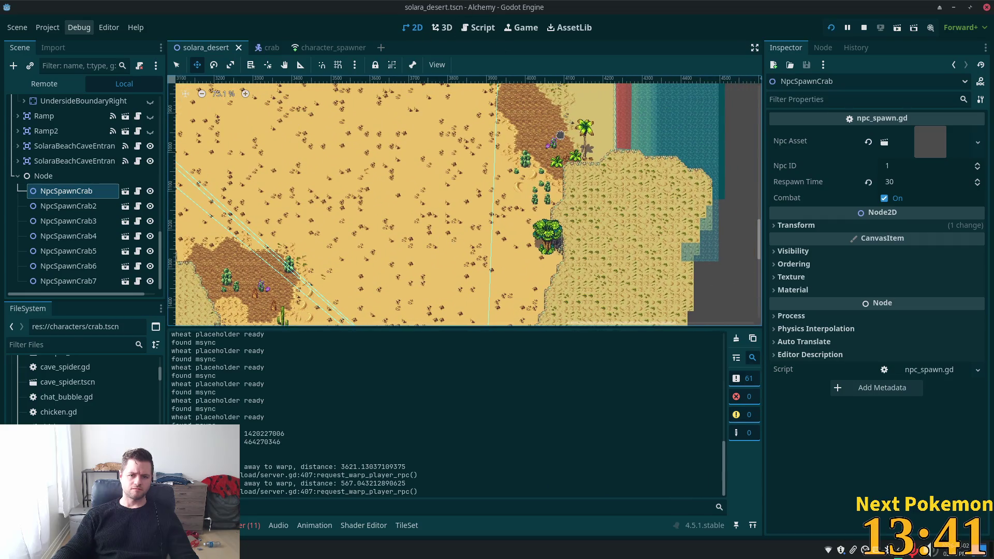
pyautogui.hscroll(-6, 561, 135)
pyautogui.scroll(-2, 545, 321)
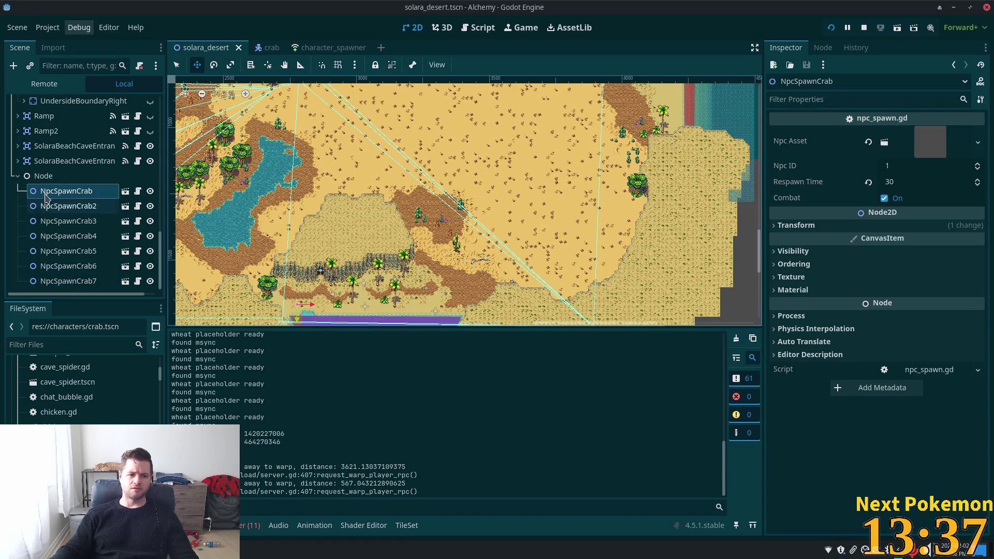
pyautogui.click(43, 177)
pyautogui.click(43, 177)
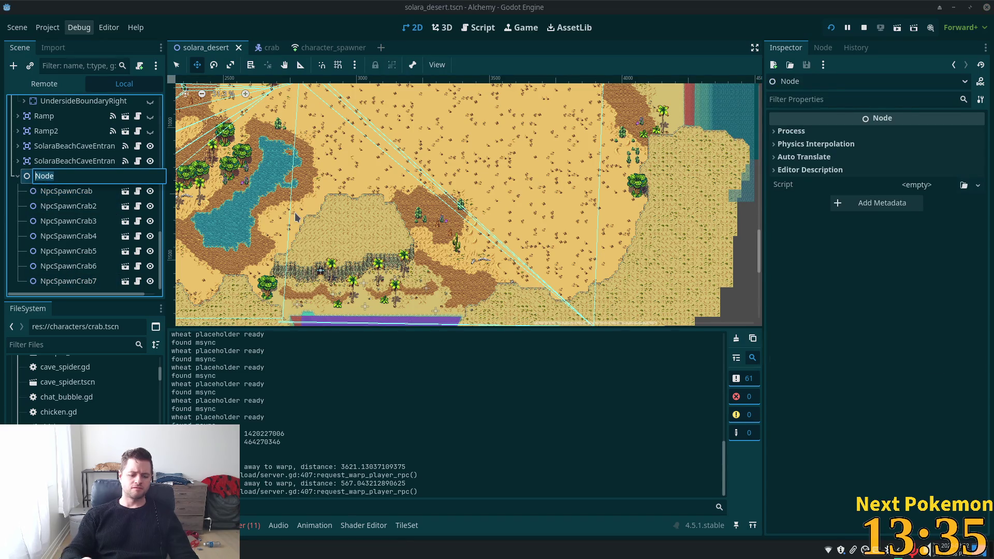
pyautogui.write('Crabs')
pyautogui.press('Return')
# Duplicate NpcSpawnCrab7 into NpcSpawnCrab8 and place it on the beach
pyautogui.click(73, 281)
pyautogui.hotkey('ctrl', 'd')
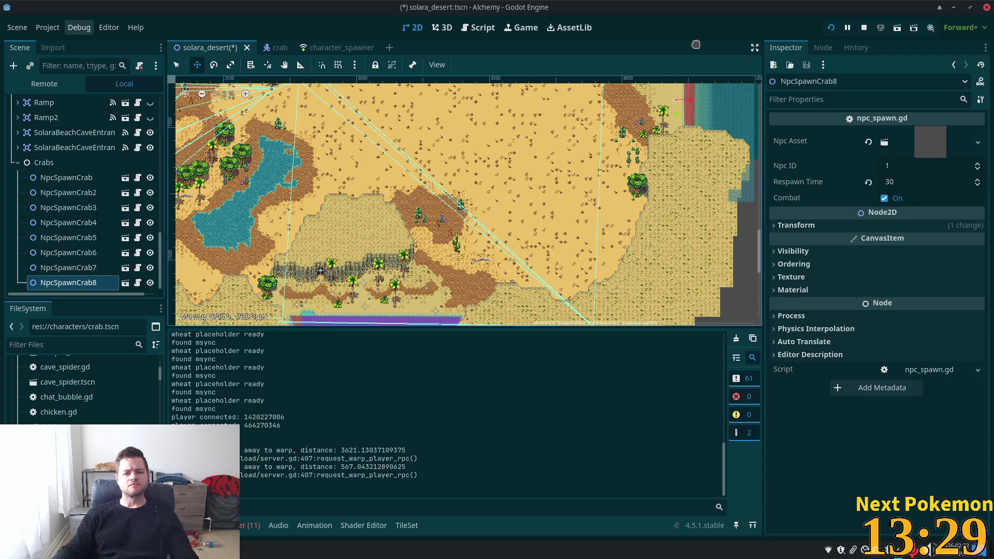
pyautogui.moveTo(696, 45); pyautogui.dragTo(695, 45)
pyautogui.scroll(5, 576, 220)
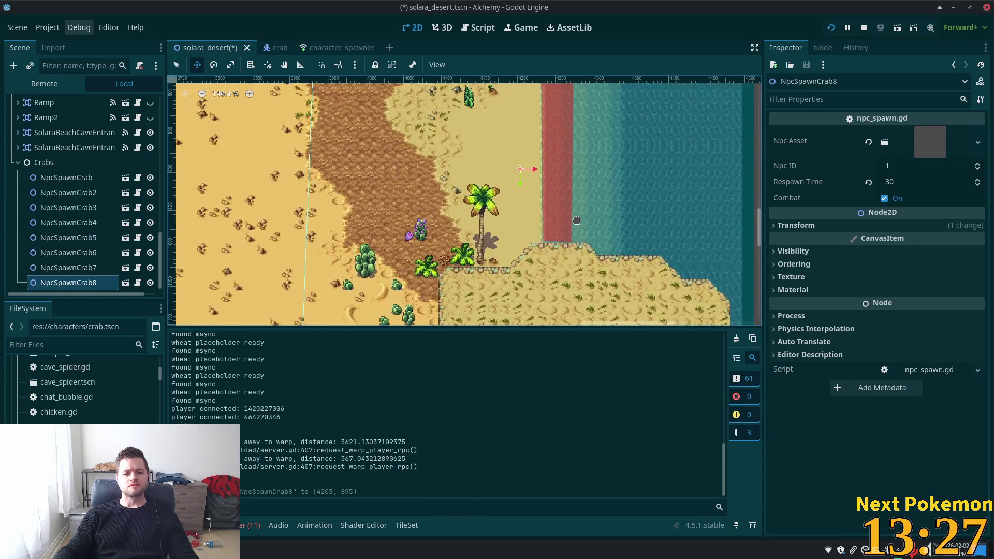
pyautogui.scroll(1, 576, 220)
pyautogui.moveTo(569, 267)
pyautogui.mouseDown()
pyautogui.moveTo(530, 309)
pyautogui.moveTo(562, 326)
pyautogui.mouseUp()
# Add NpcSpawnCrab9 through NpcSpawnCrab11 near the water, then save solara_desert
pyautogui.hotkey('ctrl', 'd')
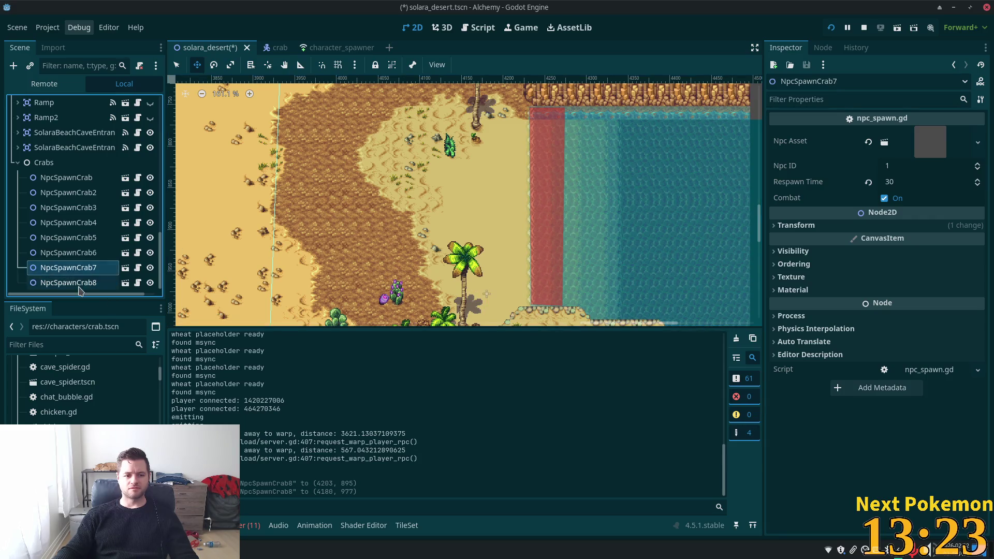
pyautogui.moveTo(486, 293); pyautogui.dragTo(499, 234)
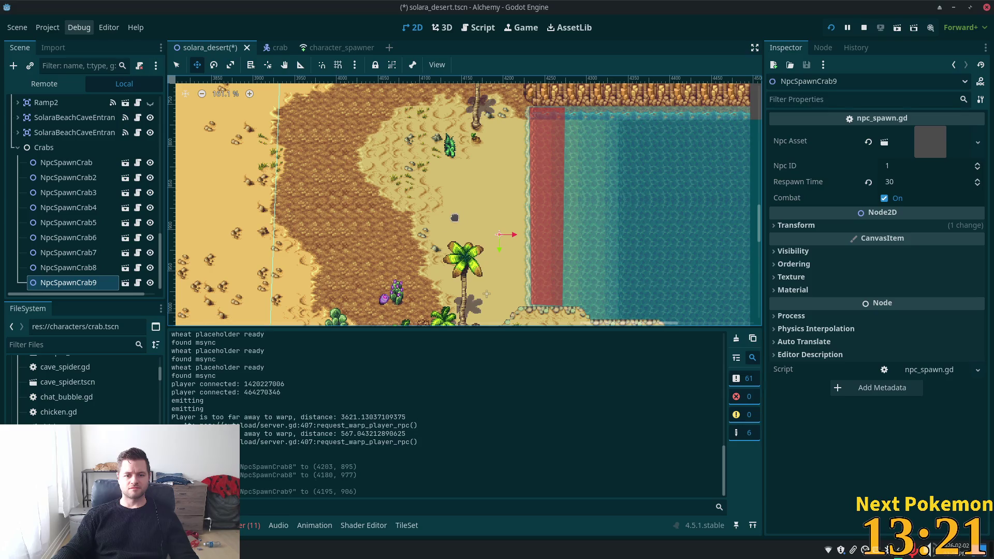
pyautogui.click(63, 239)
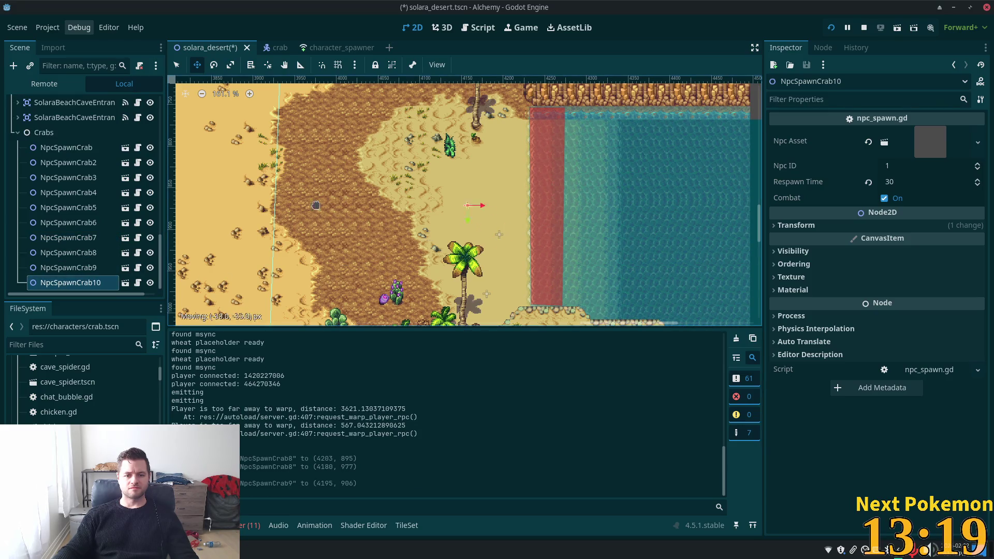
pyautogui.hotkey('ctrl', 'd')
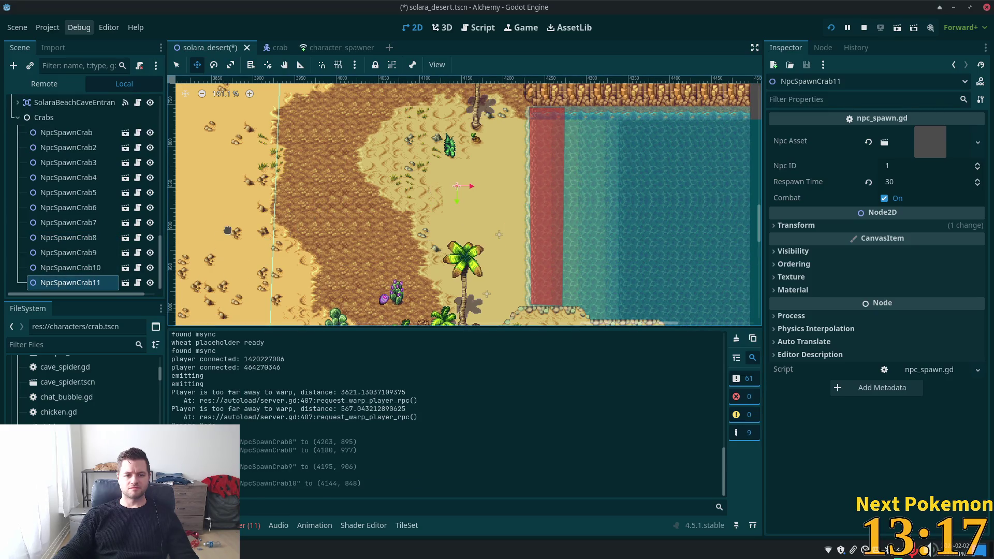
pyautogui.moveTo(359, 251)
pyautogui.mouseDown()
pyautogui.moveTo(420, 200)
pyautogui.moveTo(407, 197)
pyautogui.mouseUp()
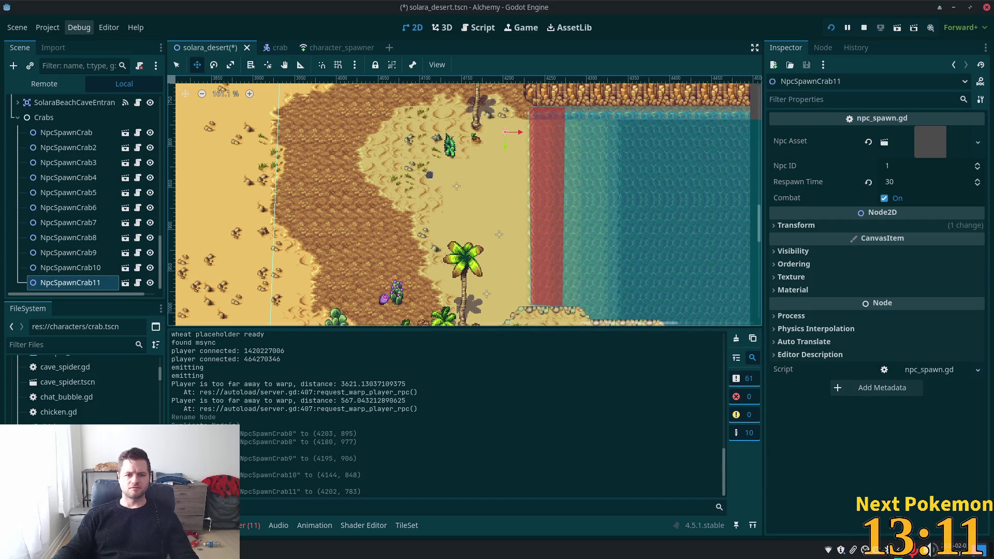
pyautogui.scroll(5, 370, 259)
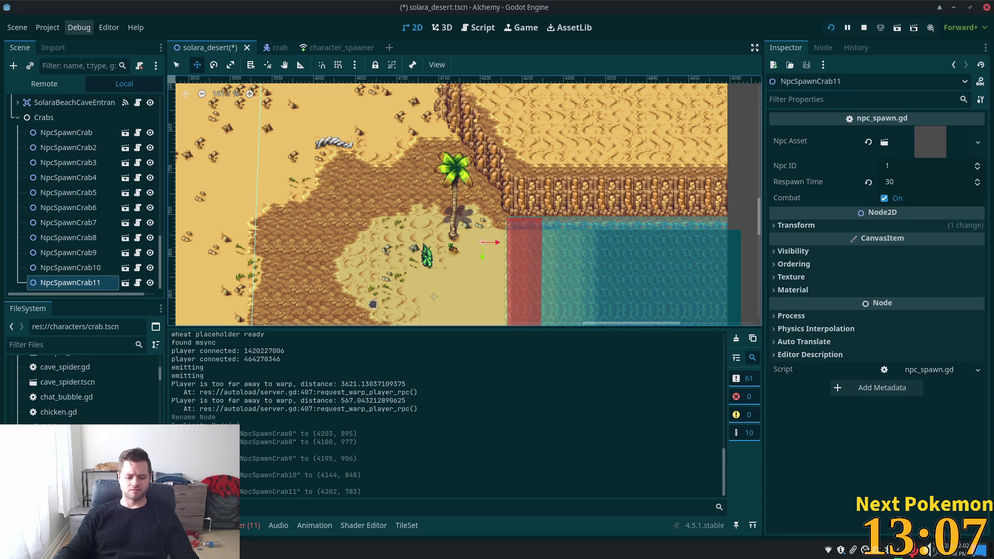
pyautogui.hotkey('ctrl', 's')
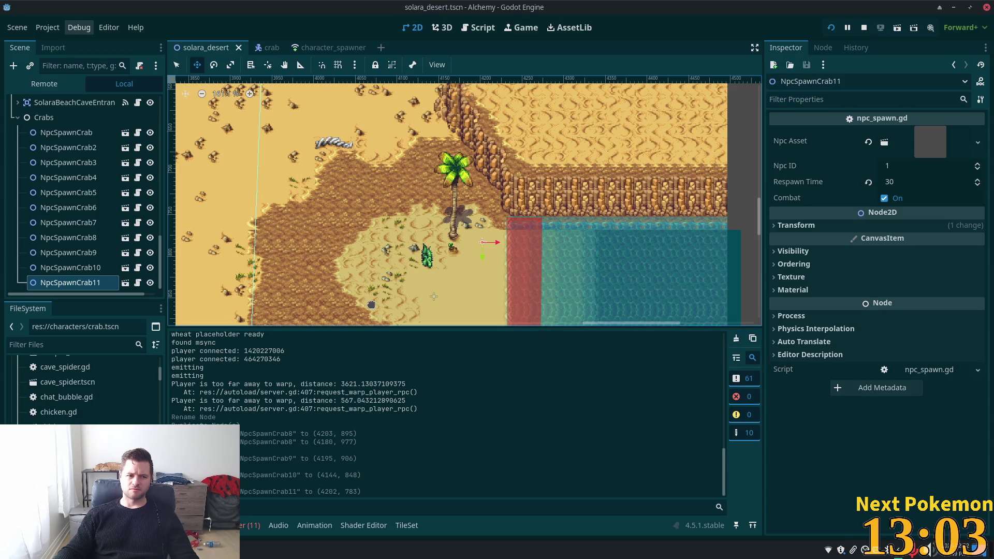
pyautogui.click(17, 118)
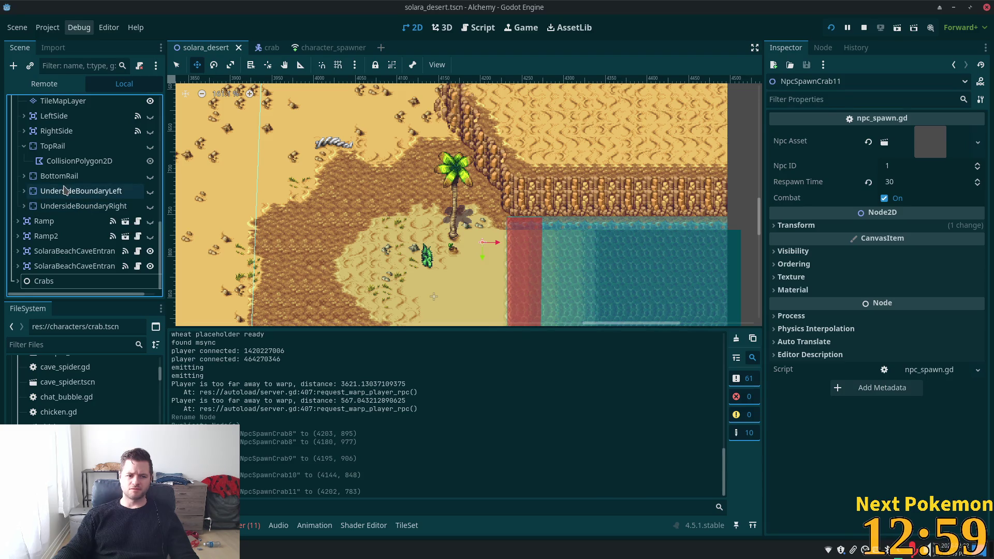
# Move NpcSpawnCrab11 further down the beach and save solara_desert again
pyautogui.moveTo(275, 234); pyautogui.dragTo(511, 153)
pyautogui.scroll(-5, 410, 183)
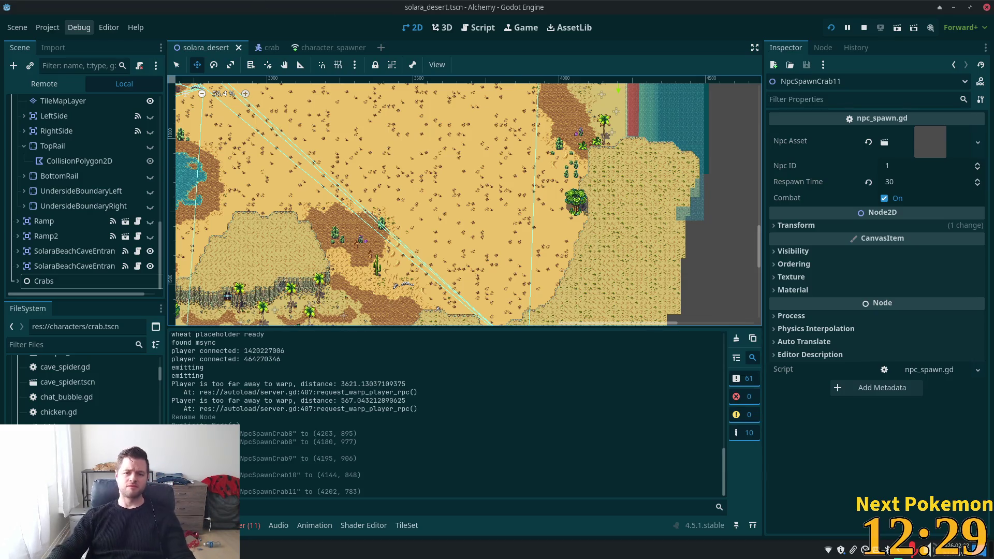
pyautogui.moveTo(346, 161)
pyautogui.mouseDown()
pyautogui.moveTo(354, 186)
pyautogui.moveTo(434, 178)
pyautogui.mouseUp()
pyautogui.scroll(3, 353, 186)
pyautogui.moveTo(269, 244)
pyautogui.mouseDown()
pyautogui.moveTo(595, 93)
pyautogui.moveTo(522, 139)
pyautogui.mouseUp()
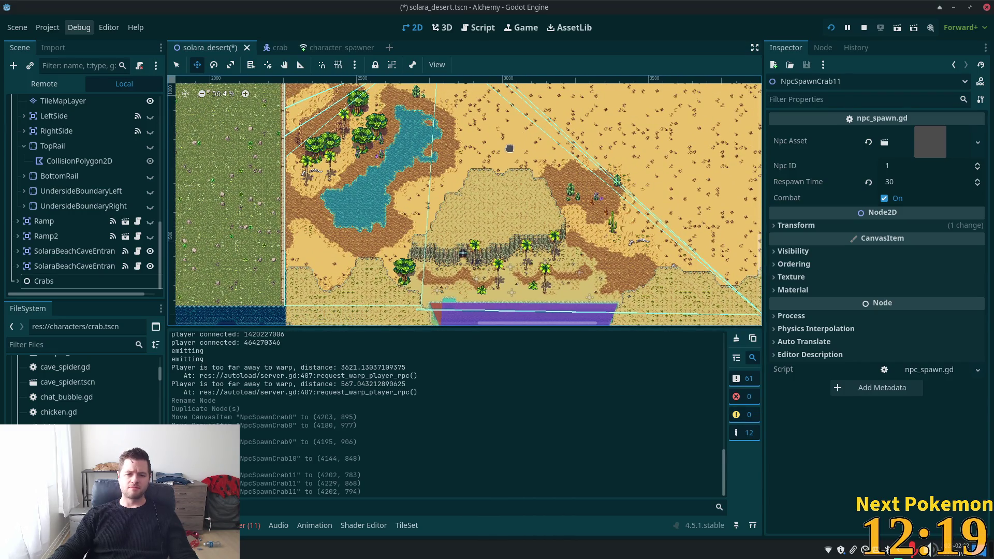
pyautogui.hotkey('ctrl', 's')
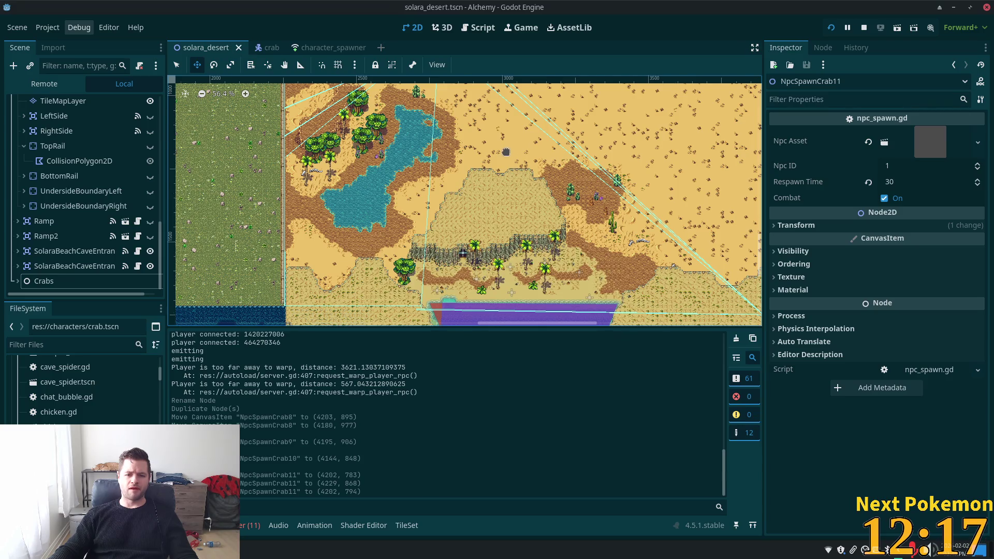
# Survey the empty western map edge, then select the Waterfall2 TileMapLayer
pyautogui.scroll(-3, 505, 152)
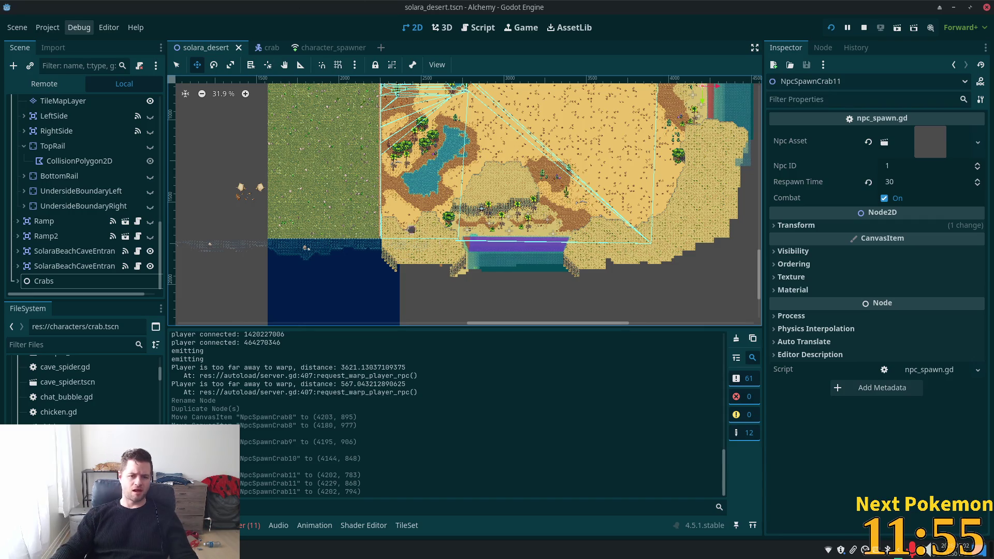
pyautogui.moveTo(361, 265)
pyautogui.mouseDown()
pyautogui.moveTo(487, 290)
pyautogui.moveTo(592, 208)
pyautogui.moveTo(619, 200)
pyautogui.moveTo(617, 223)
pyautogui.mouseUp()
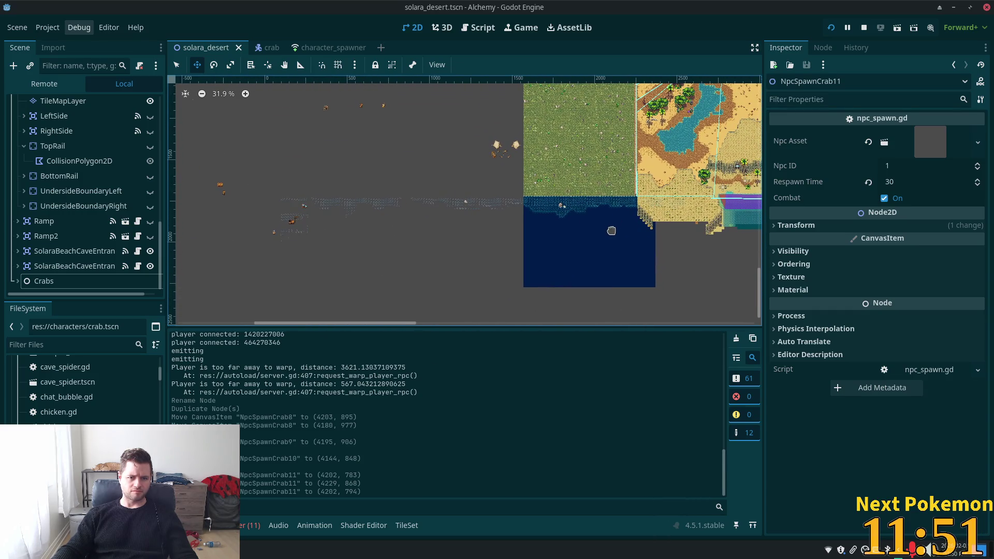
pyautogui.scroll(-5, 580, 209)
pyautogui.scroll(2, 529, 212)
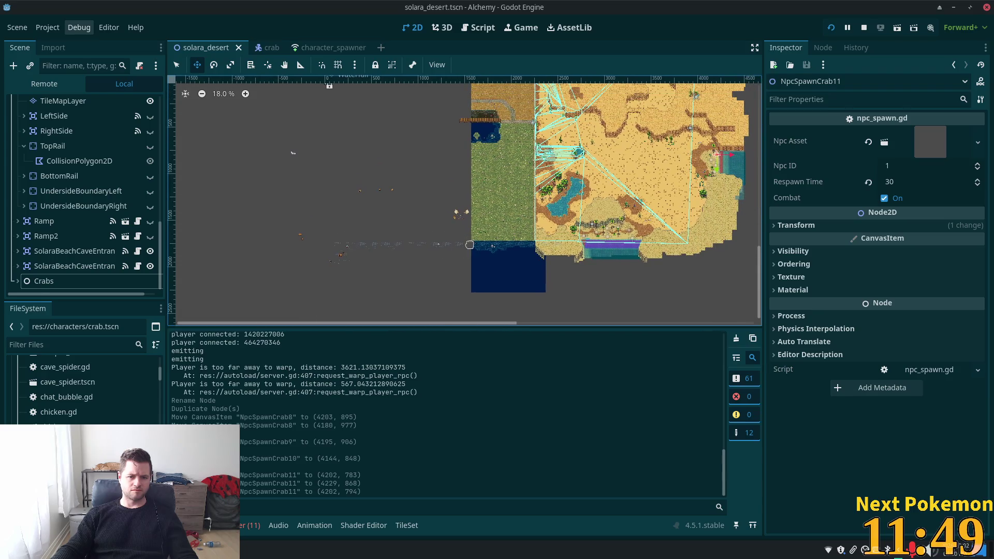
pyautogui.scroll(2, 412, 215)
pyautogui.scroll(4, 411, 220)
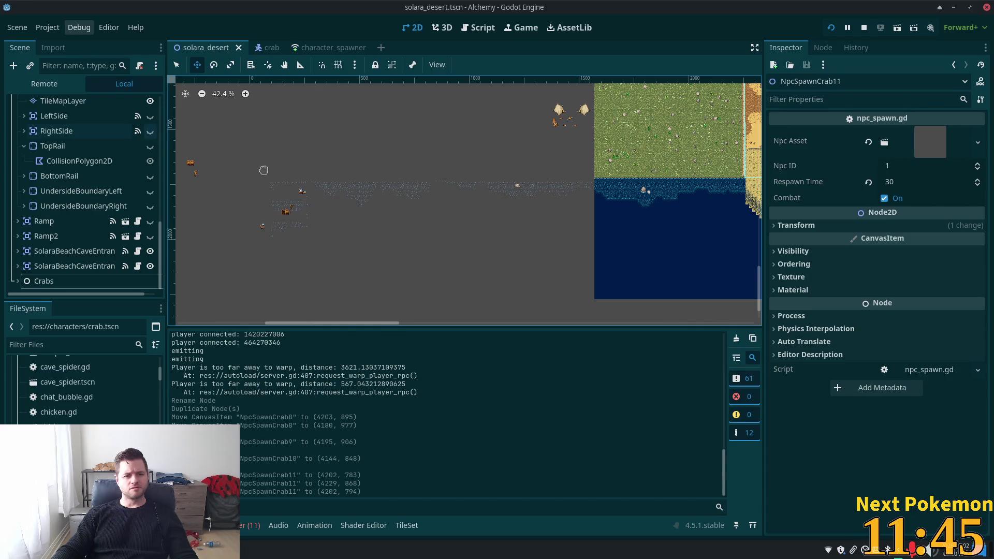
pyautogui.scroll(10, 77, 187)
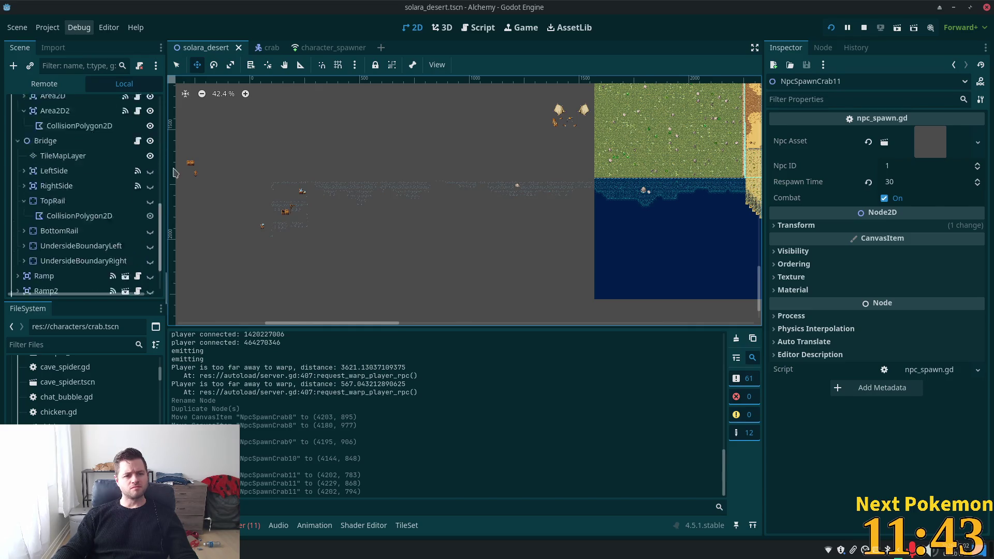
pyautogui.click(77, 185)
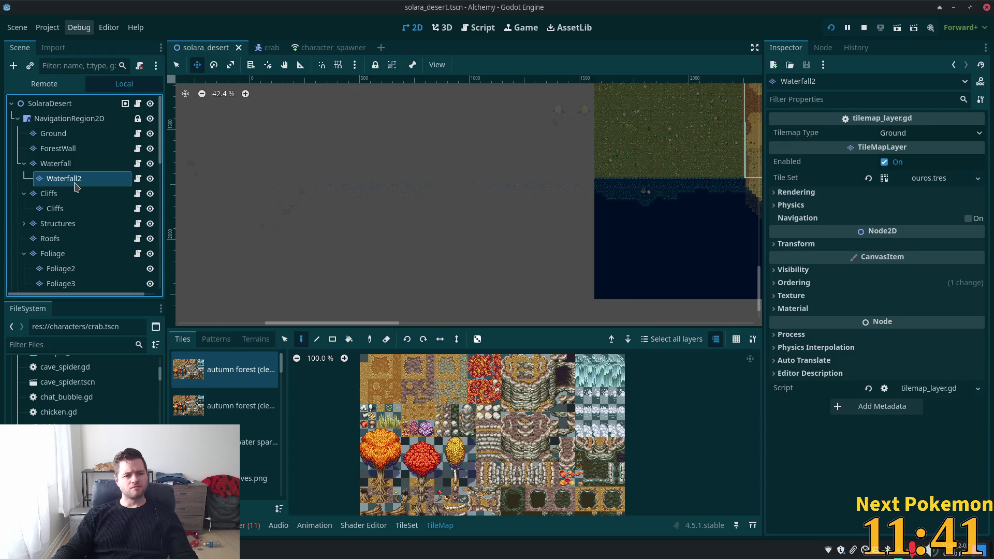
# Box-select the stray Waterfall tiles west of the desert map and delete them
pyautogui.click(79, 167)
pyautogui.press('q')
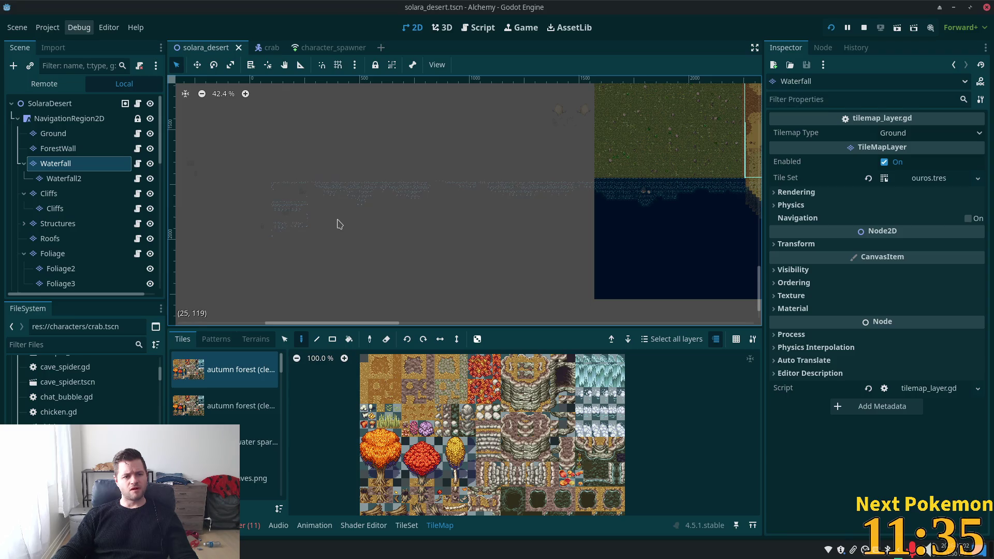
pyautogui.scroll(3, 317, 206)
pyautogui.scroll(6, 319, 207)
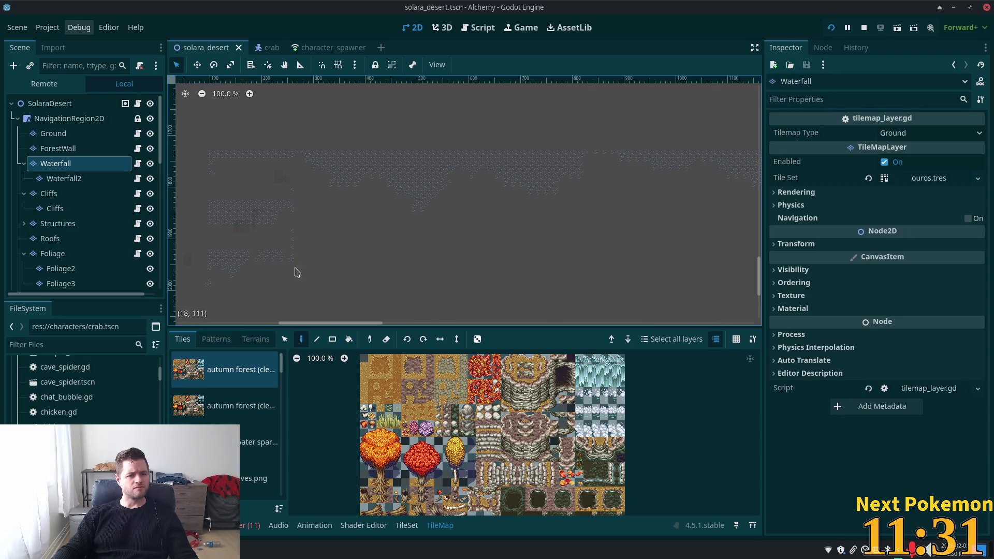
pyautogui.click(284, 339)
pyautogui.moveTo(218, 145)
pyautogui.mouseDown()
pyautogui.moveTo(316, 218)
pyautogui.moveTo(595, 306)
pyautogui.moveTo(585, 314)
pyautogui.mouseUp()
pyautogui.scroll(-9, 585, 279)
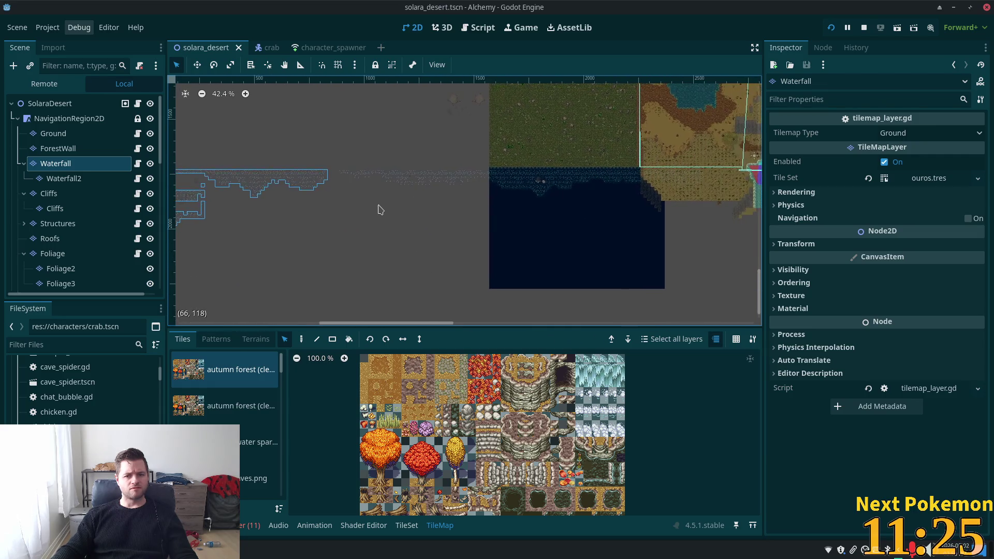
pyautogui.scroll(-3, 358, 207)
pyautogui.moveTo(188, 151)
pyautogui.mouseDown()
pyautogui.moveTo(483, 298)
pyautogui.moveTo(484, 284)
pyautogui.mouseUp()
pyautogui.press('Delete')
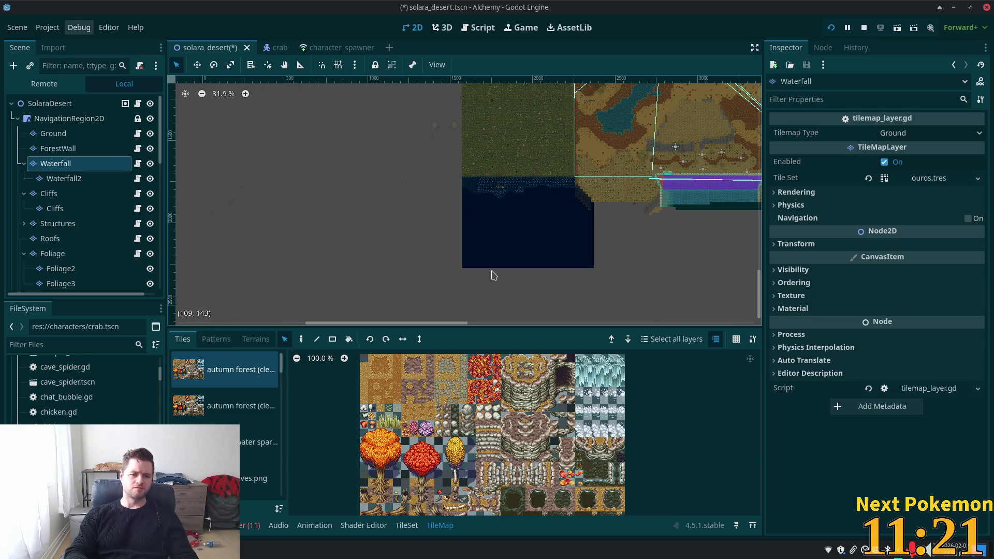
# Bring the desert map back into view and save the scene
pyautogui.moveTo(356, 182)
pyautogui.mouseDown()
pyautogui.moveTo(371, 162)
pyautogui.moveTo(453, 255)
pyautogui.moveTo(480, 131)
pyautogui.mouseUp()
pyautogui.scroll(-3, 450, 241)
pyautogui.scroll(2, 466, 262)
pyautogui.scroll(-2, 488, 290)
pyautogui.moveTo(487, 290); pyautogui.dragTo(459, 310)
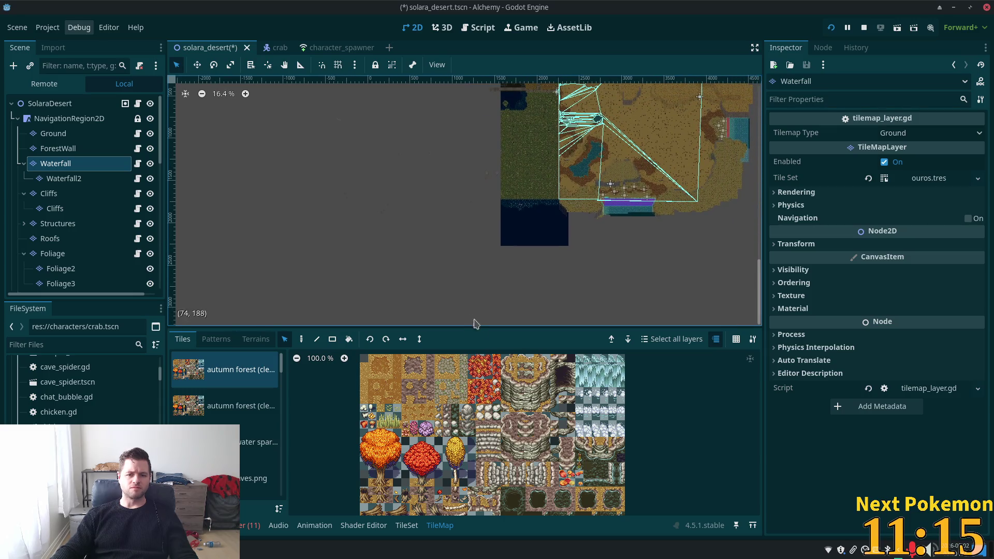
pyautogui.hotkey('ctrl', 's')
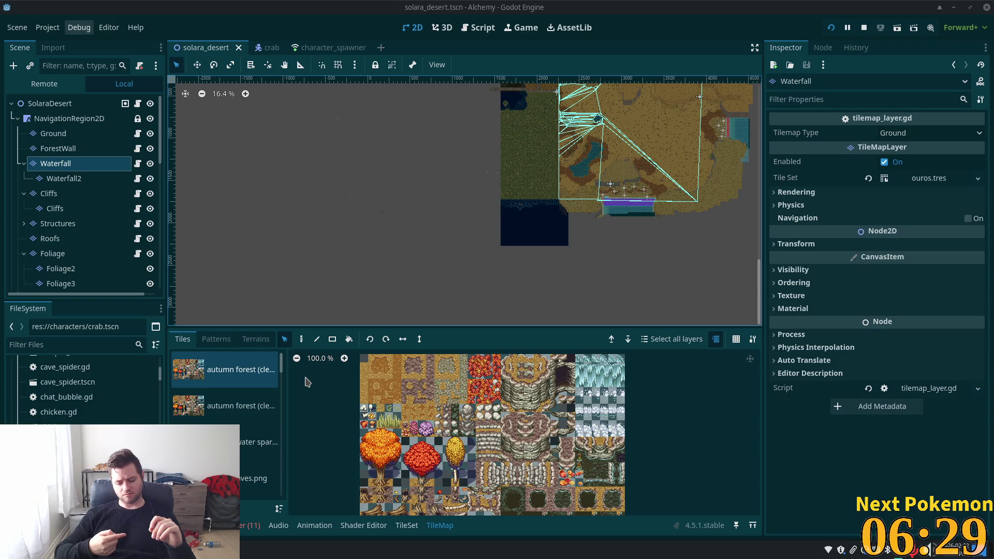
# Zoom the 2D view from 42% to about 83%, centred on the shallow water and cliffs
pyautogui.moveTo(431, 169); pyautogui.dragTo(311, 275)
pyautogui.scroll(3, 370, 217)
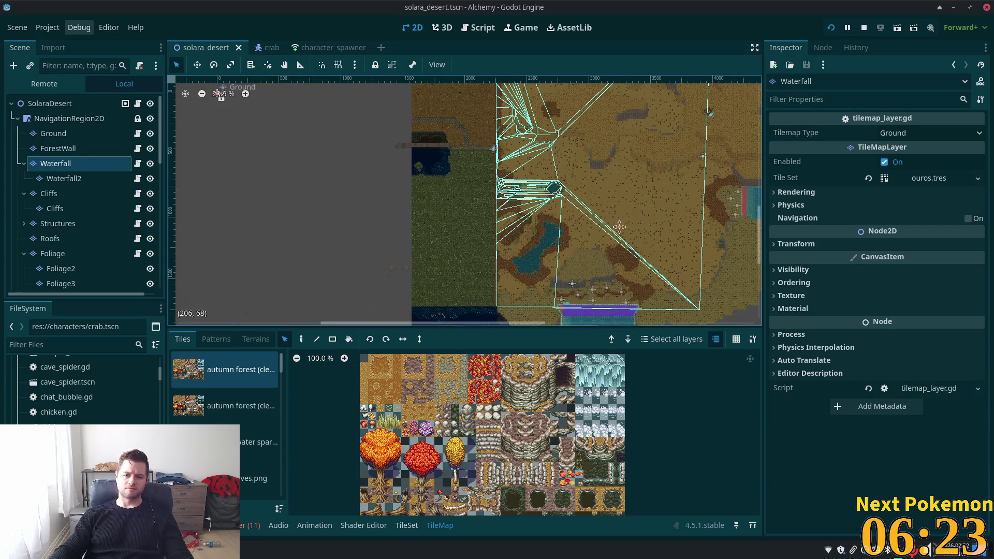
pyautogui.scroll(2, 570, 231)
pyautogui.hscroll(2, 505, 241)
pyautogui.scroll(2, 501, 243)
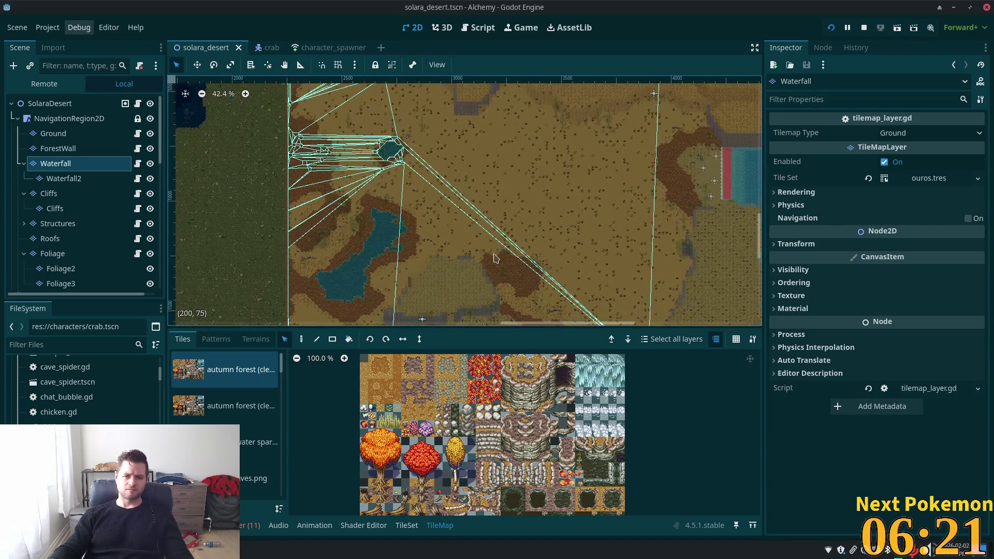
pyautogui.scroll(-3, 487, 207)
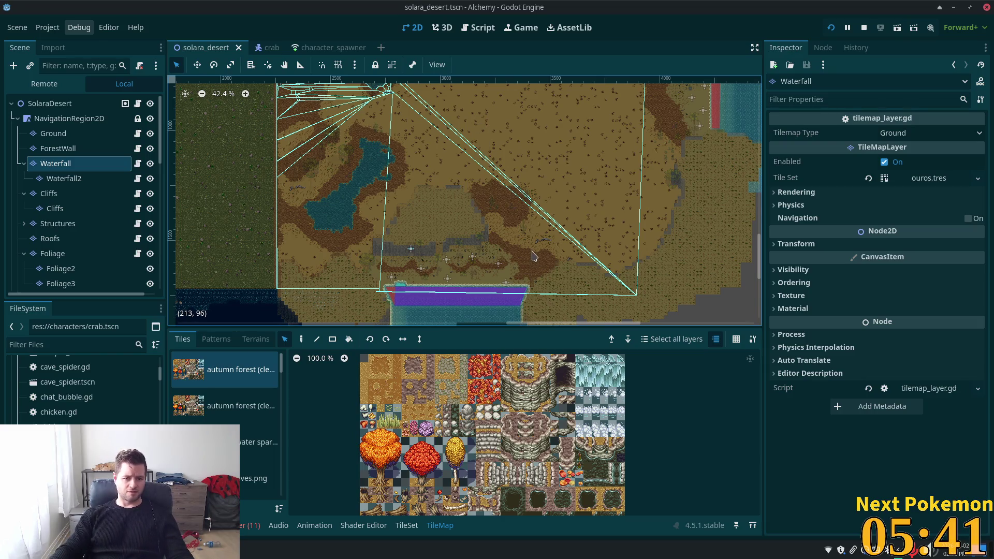
pyautogui.scroll(5, 527, 266)
pyautogui.hscroll(-10, 527, 266)
pyautogui.scroll(1, 527, 266)
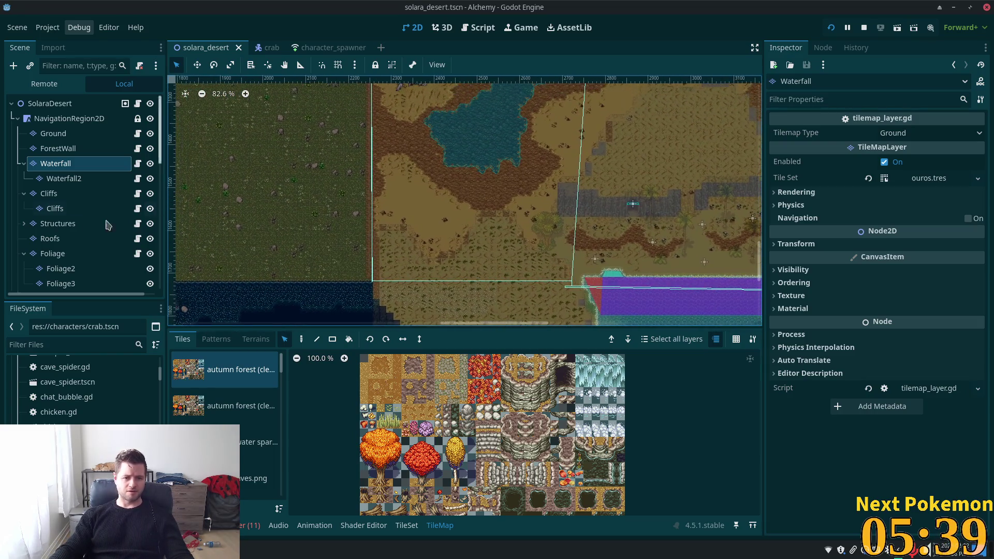
# Collapse the Waterfall, Cliffs, Foliage, cave entrance, ShallowWater and Bridge groups to reveal Crabs
pyautogui.click(23, 164)
pyautogui.click(24, 178)
pyautogui.click(24, 194)
pyautogui.click(24, 194)
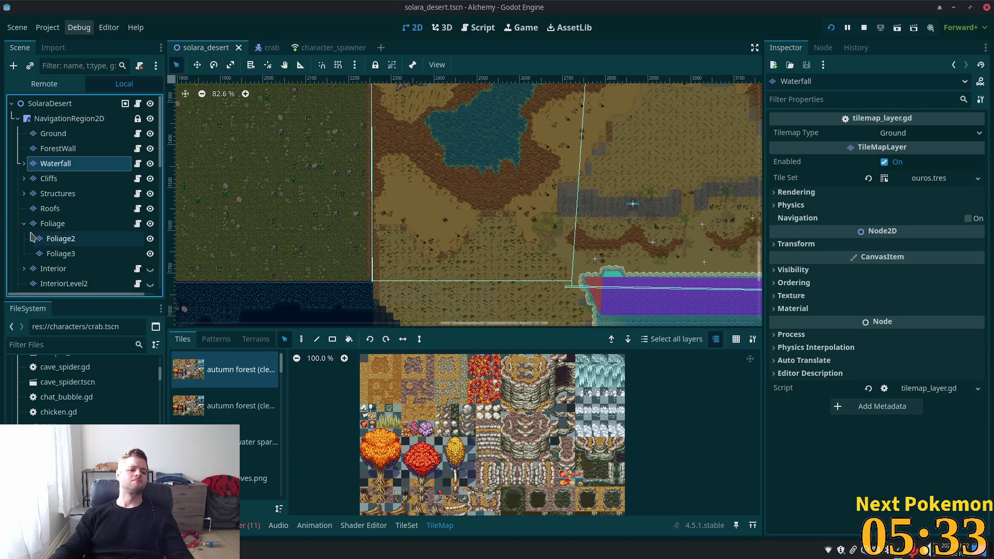
pyautogui.click(24, 223)
pyautogui.scroll(-5, 61, 234)
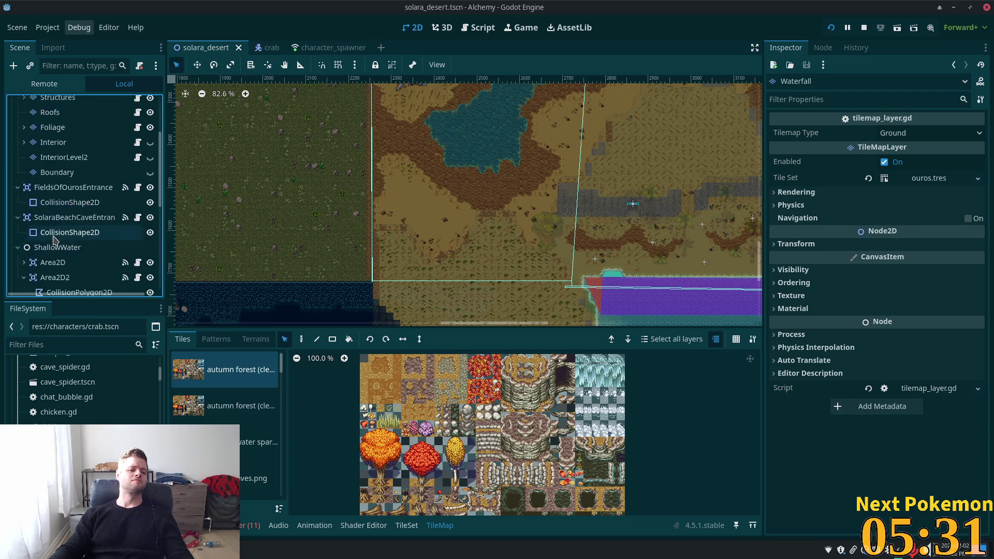
pyautogui.click(22, 204)
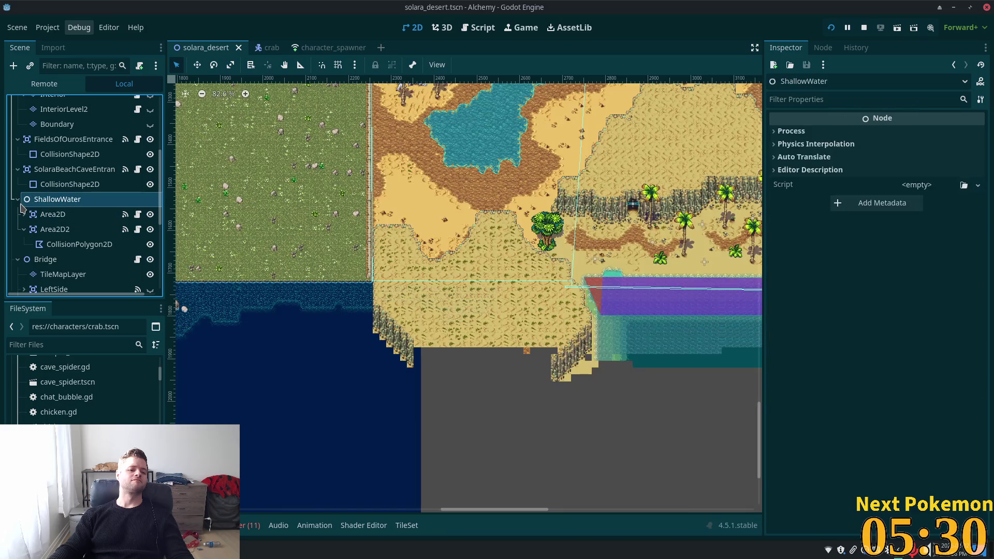
pyautogui.click(18, 169)
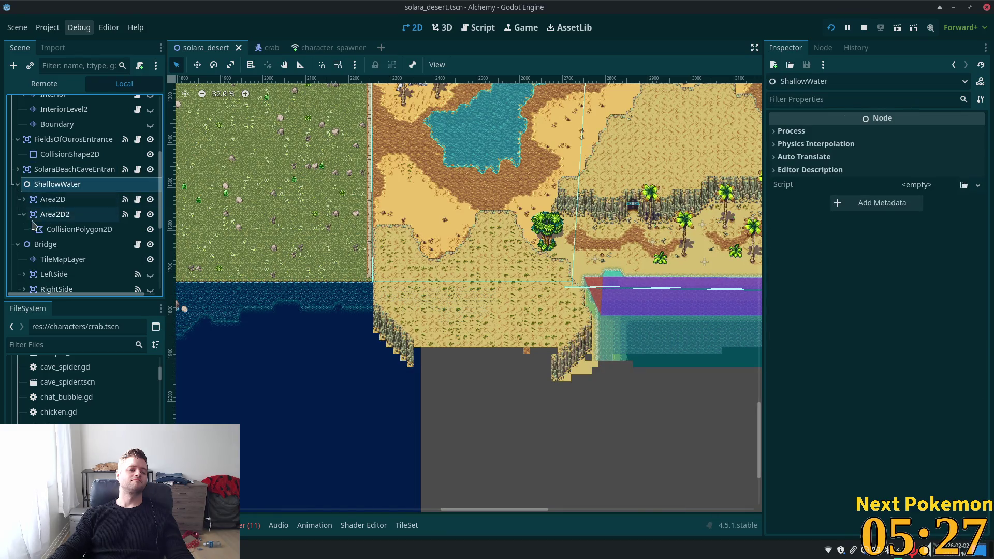
pyautogui.click(17, 184)
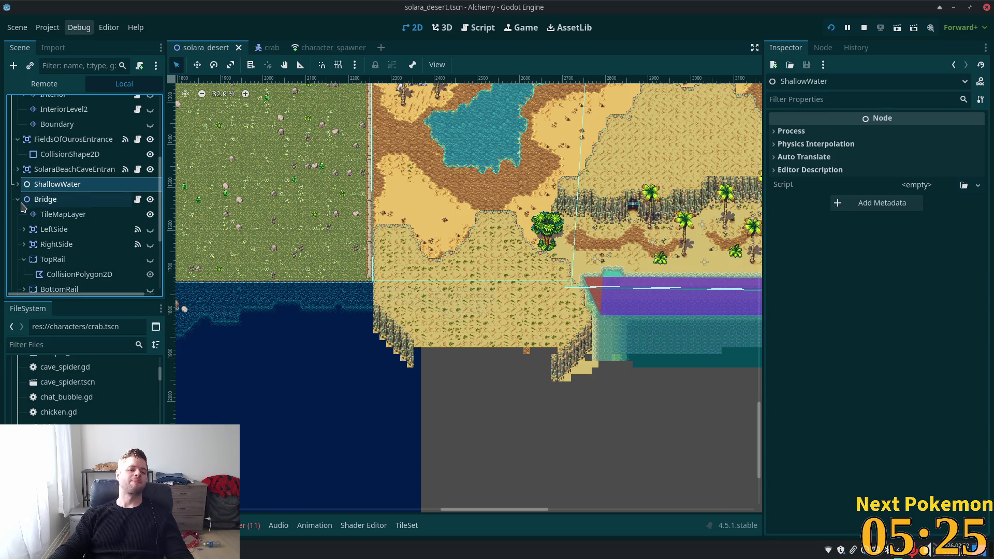
pyautogui.click(17, 199)
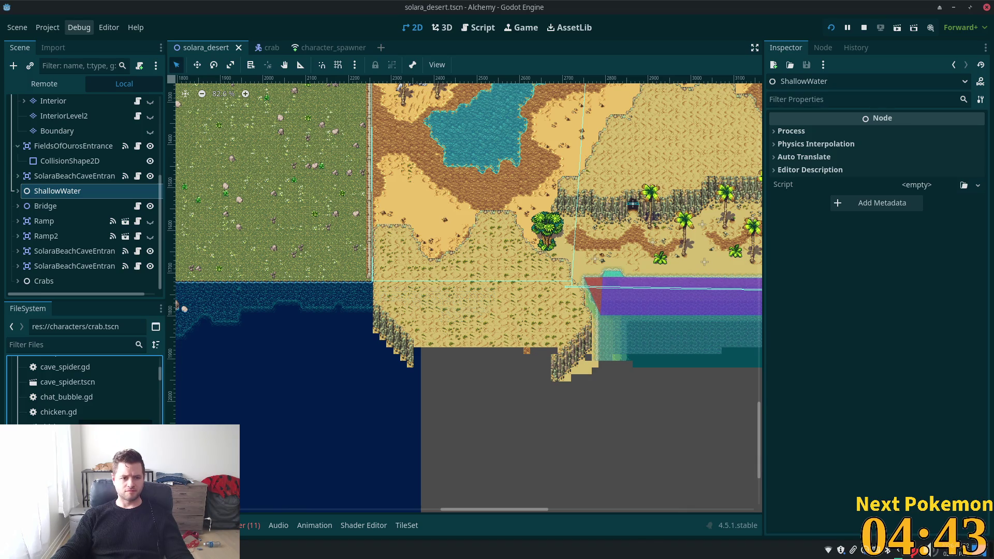
# Duplicate crab.tscn as scorpion.tscn in res://characters
pyautogui.hotkey('ctrl', 'd')
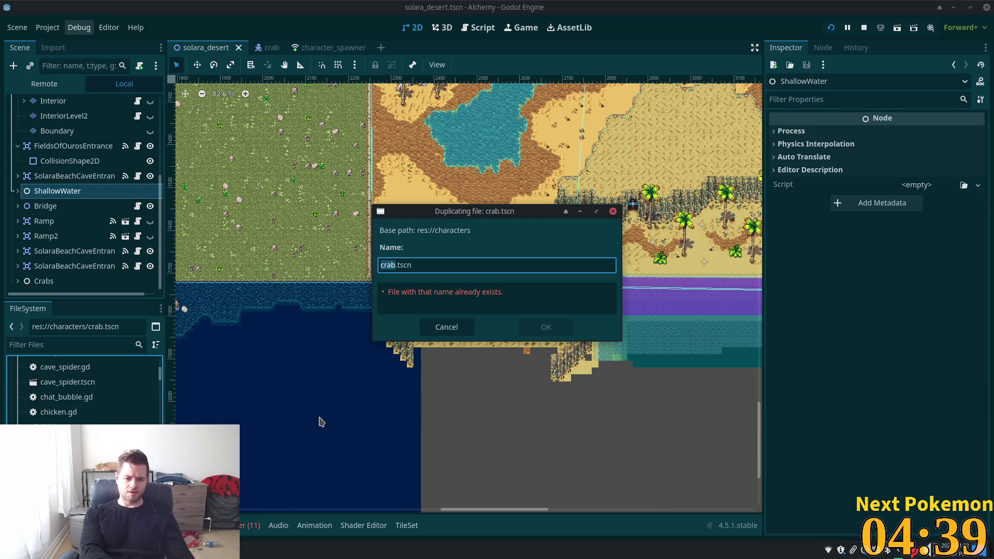
pyautogui.write('scorpi')
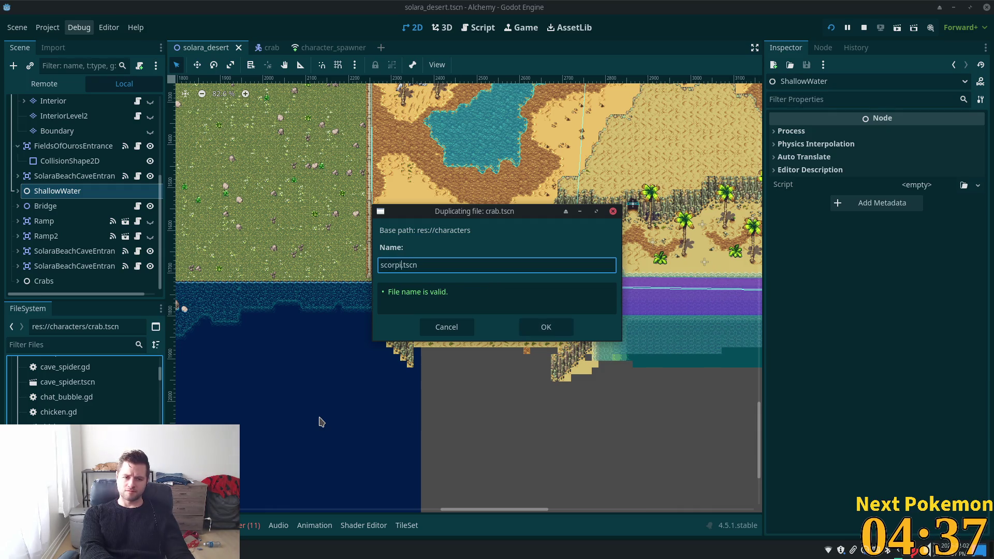
pyautogui.write('on')
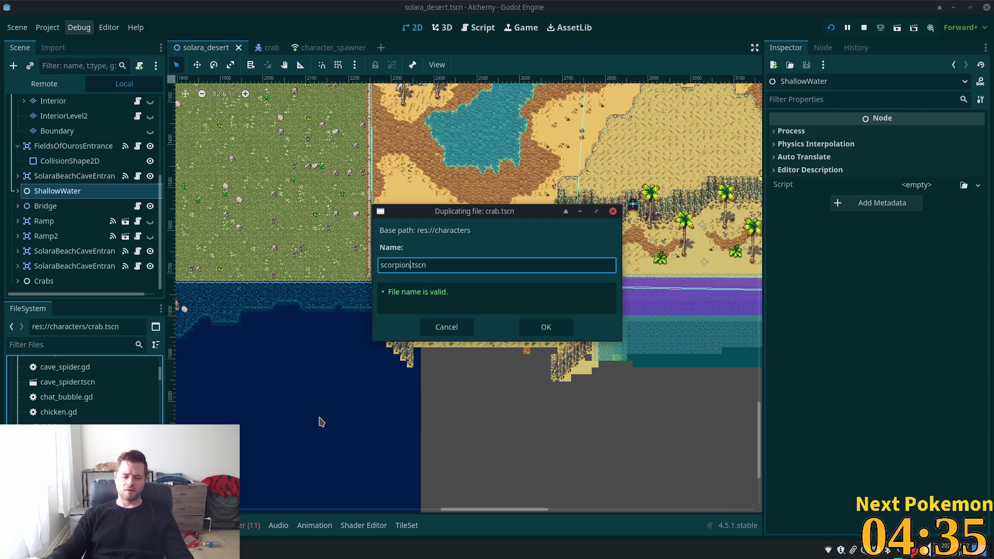
pyautogui.click(541, 331)
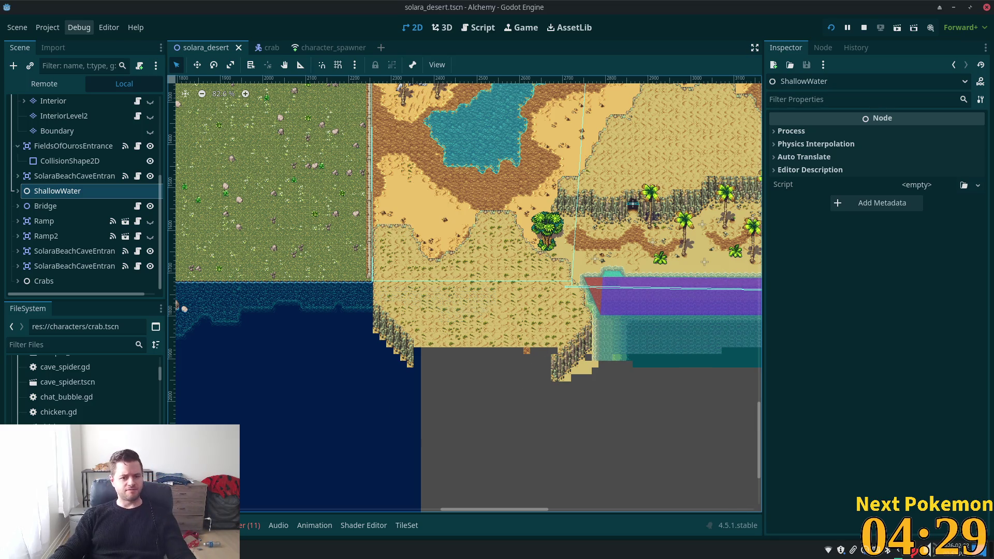
# Find scorpion.tscn in the FileSystem dock and open it in a new scene tab
pyautogui.scroll(-6, 83, 389)
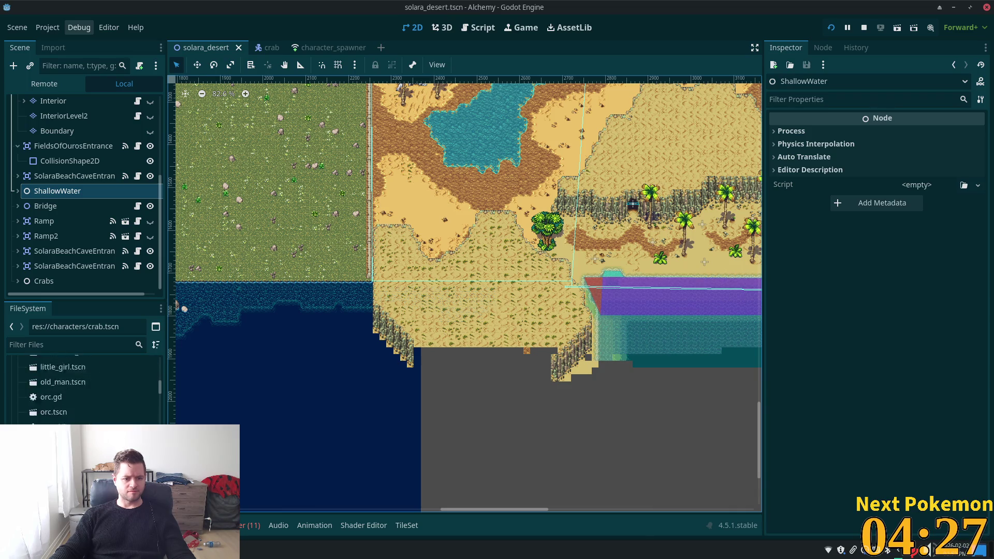
pyautogui.scroll(-3, 82, 389)
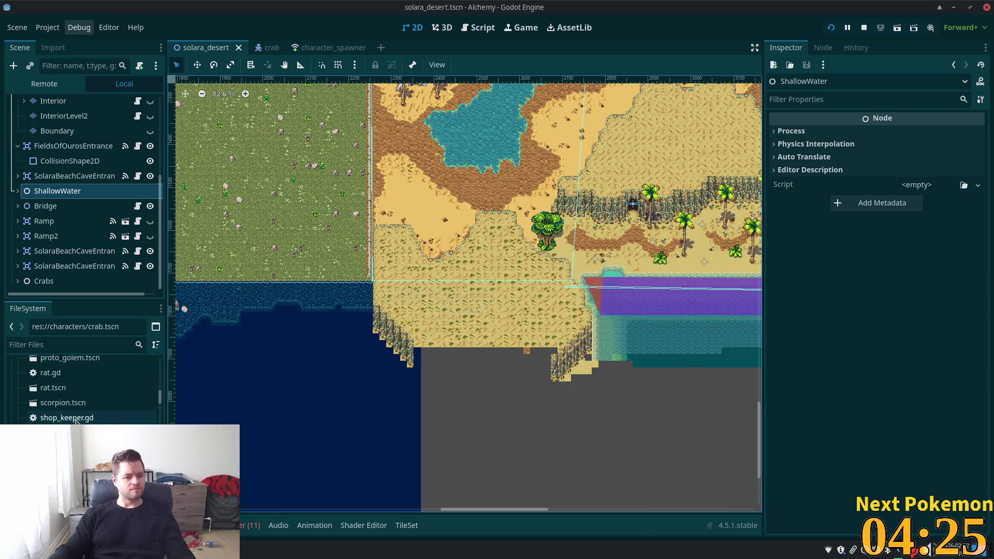
pyautogui.scroll(3, 83, 414)
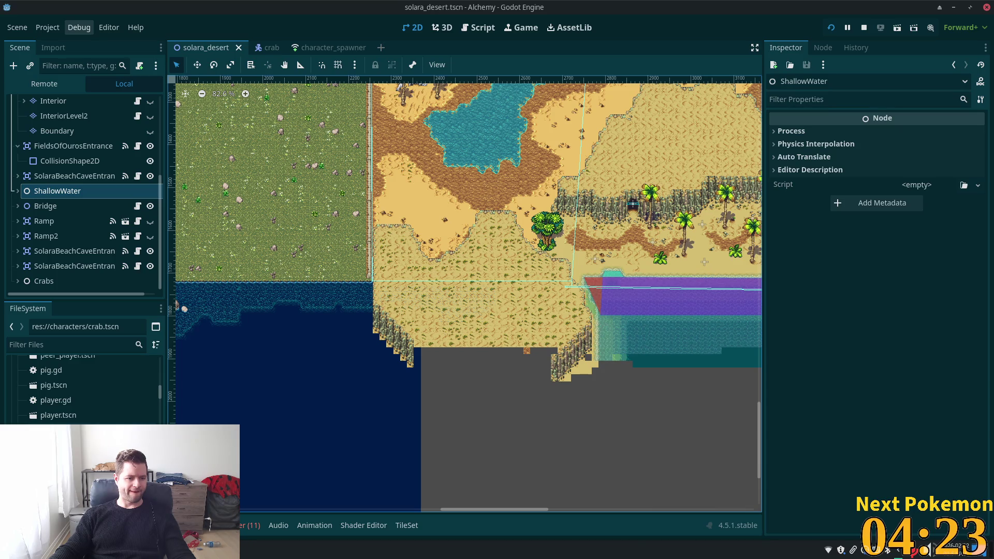
pyautogui.scroll(3, 83, 388)
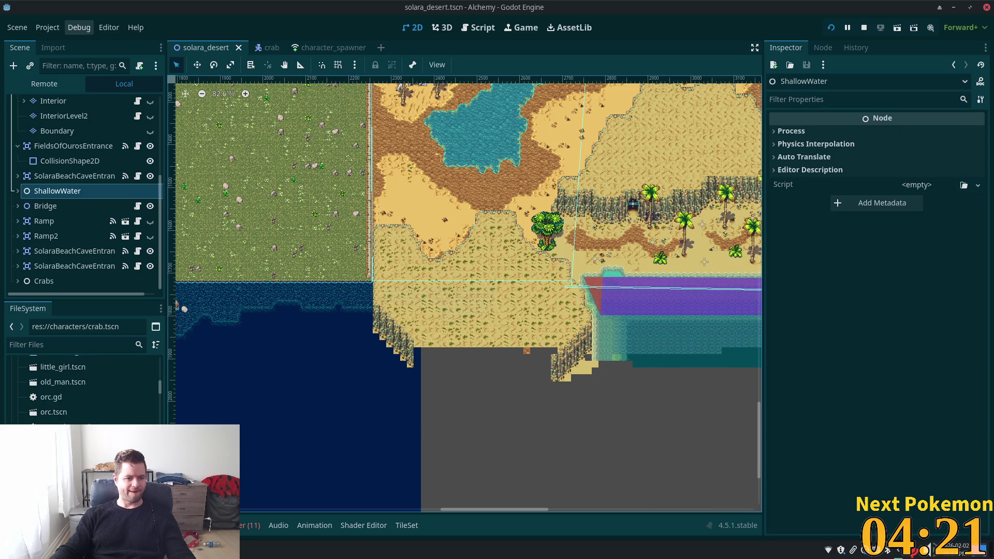
pyautogui.scroll(5, 83, 388)
pyautogui.scroll(-8, 82, 388)
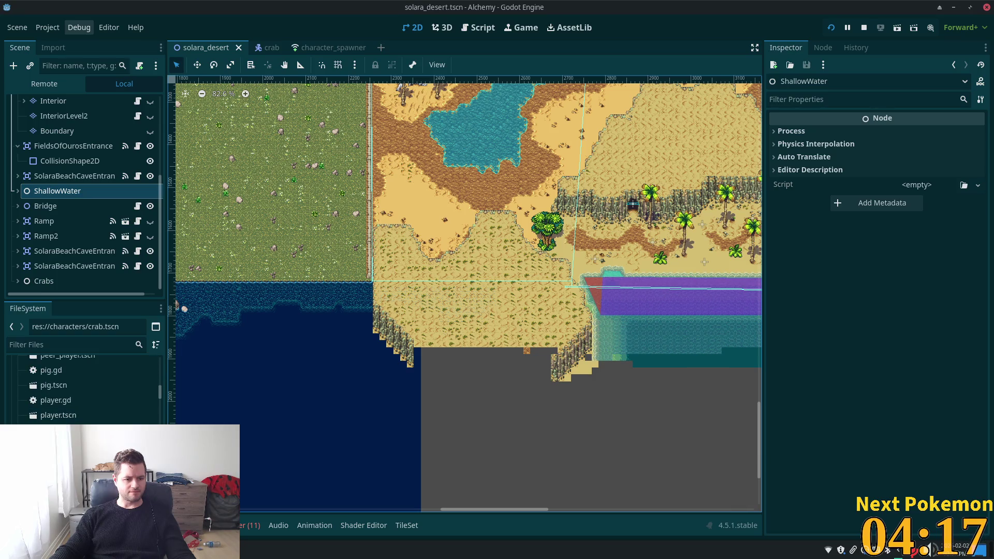
pyautogui.scroll(-2, 83, 389)
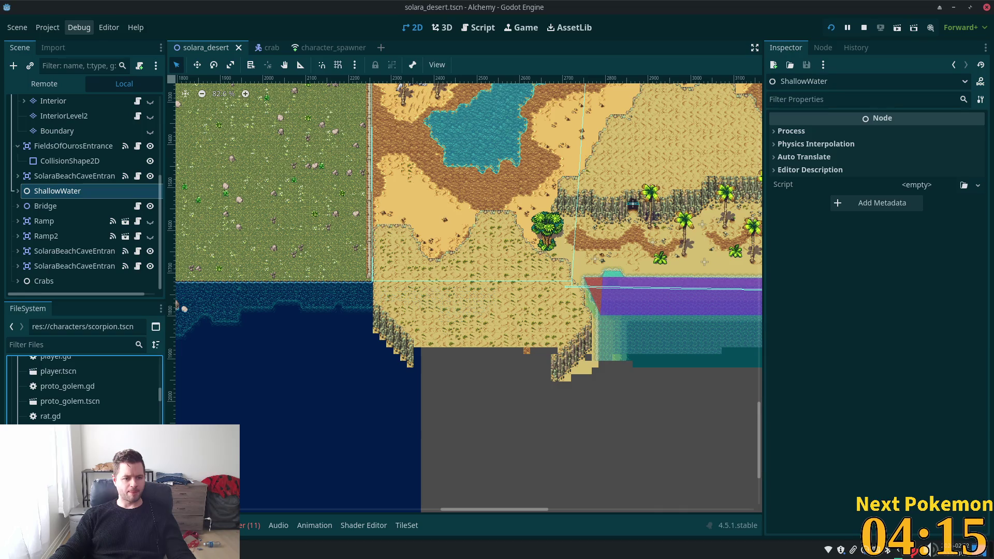
pyautogui.press('Return')
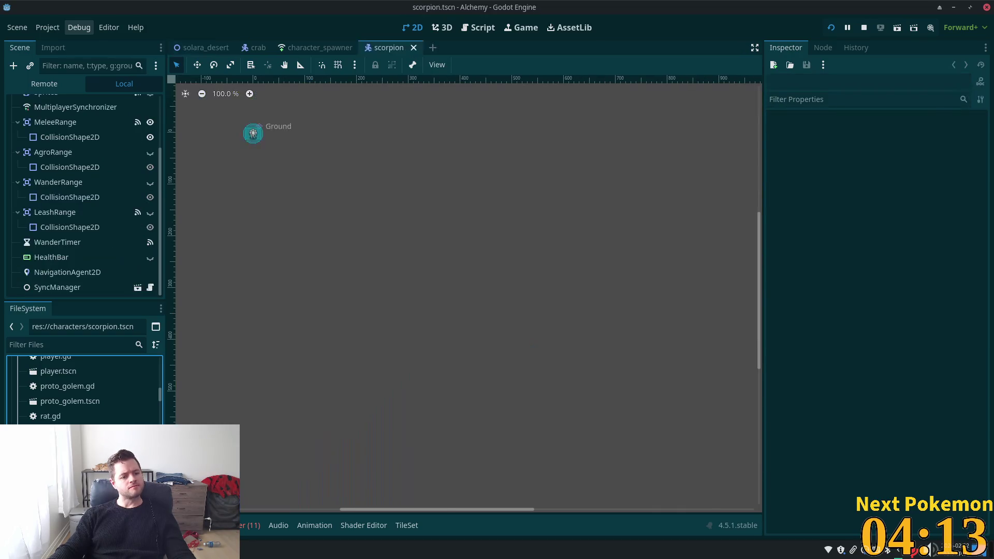
# Rename the root node from Crab to Scorpion
pyautogui.scroll(3, 83, 210)
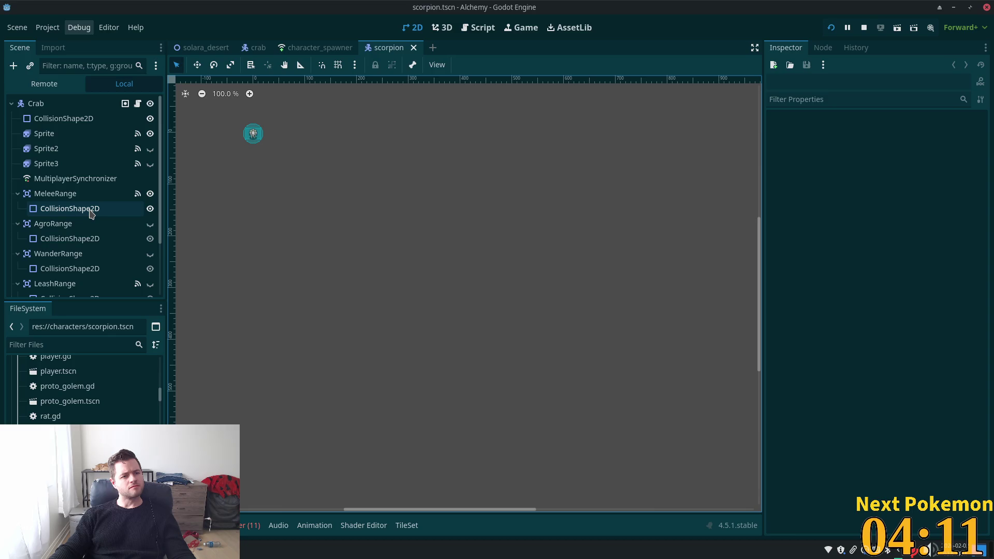
pyautogui.doubleClick(62, 105)
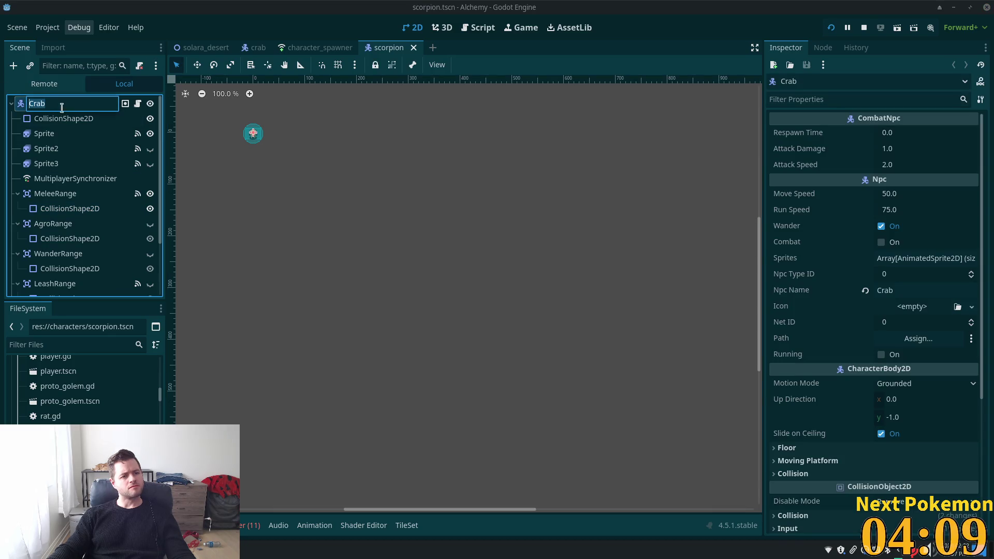
pyautogui.write('Scorpio')
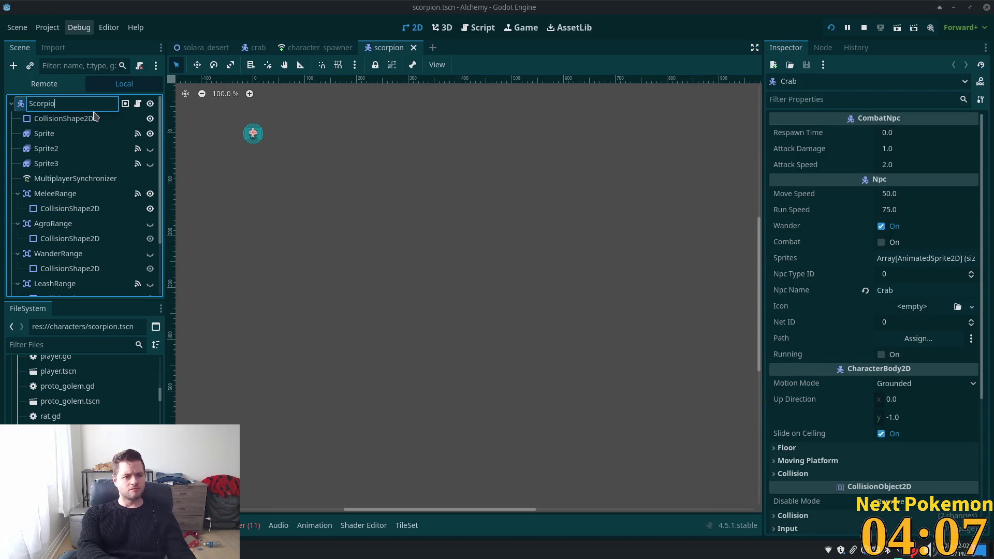
pyautogui.write('nn')
pyautogui.press('BackSpace')
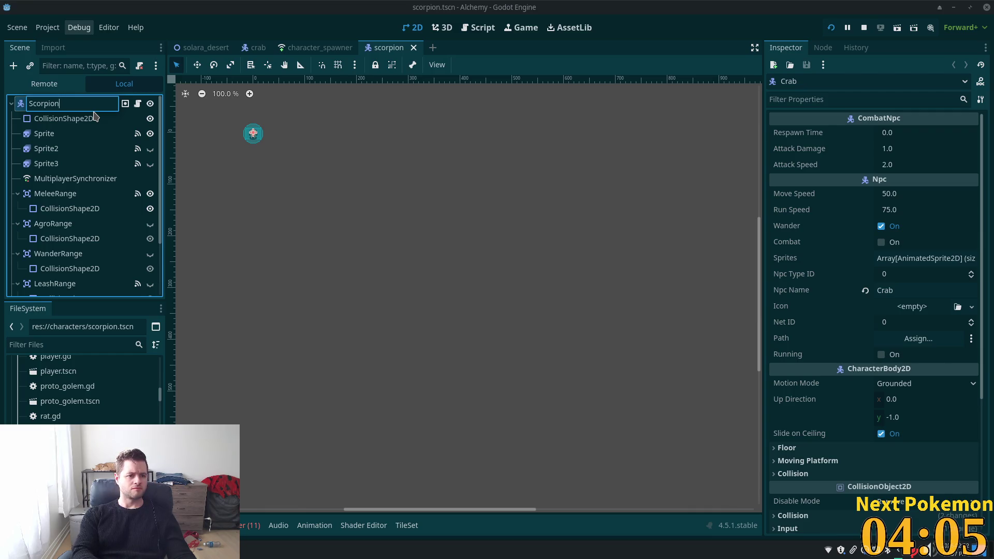
pyautogui.press('Return')
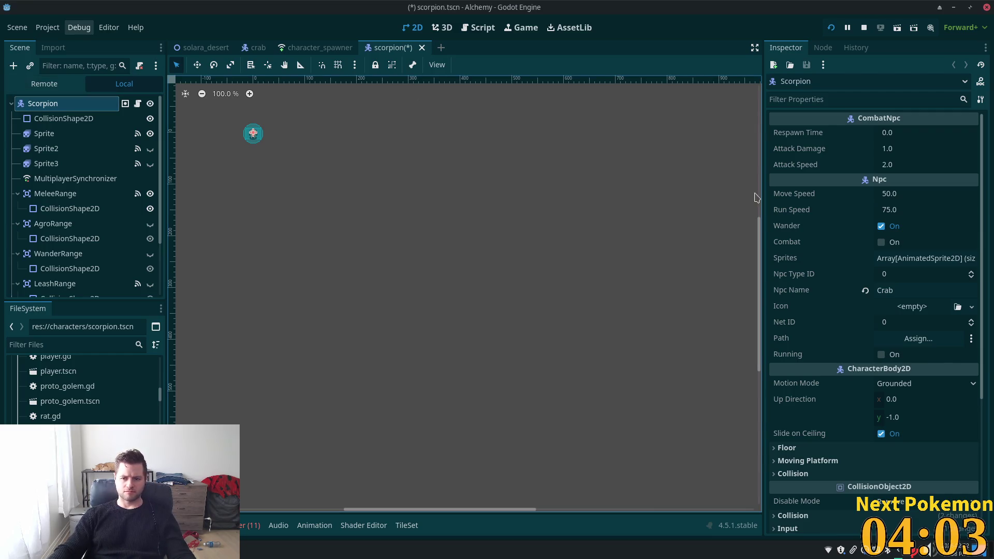
# Turn on Combat, set Npc Name to Scorpion, and save the scene
pyautogui.click(882, 244)
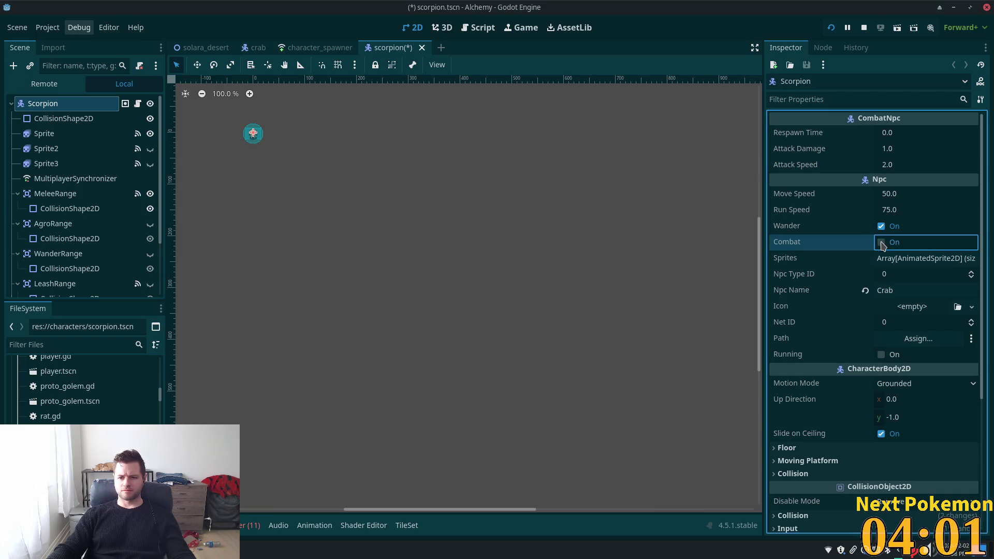
pyautogui.click(905, 288)
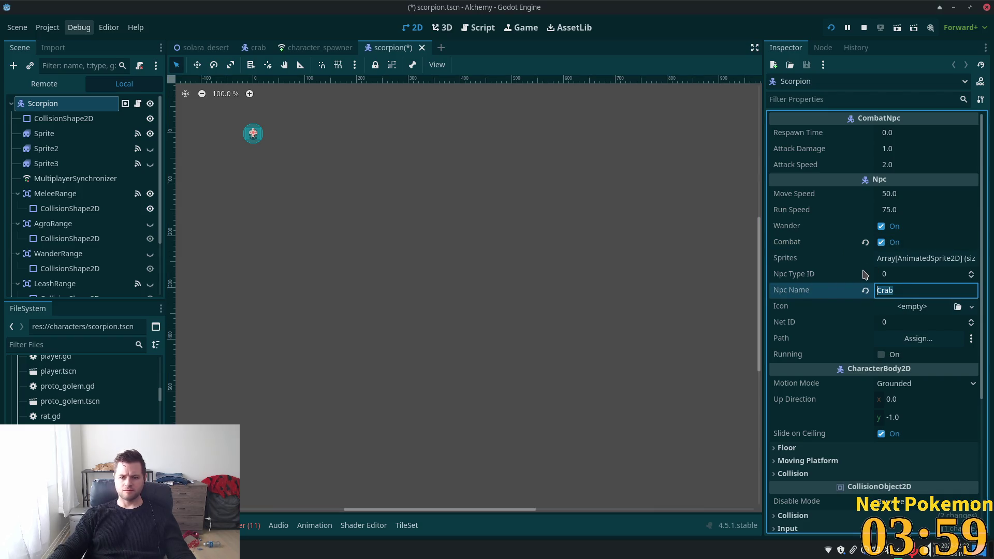
pyautogui.hotkey('ctrl', 'a')
pyautogui.write('Scorpio')
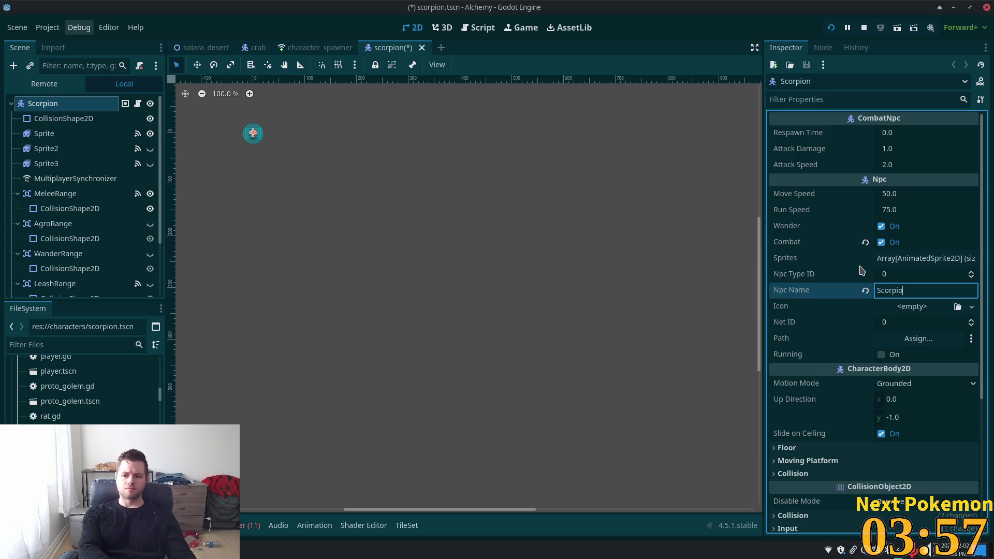
pyautogui.press('Tab')
pyautogui.hotkey('ctrl', 's')
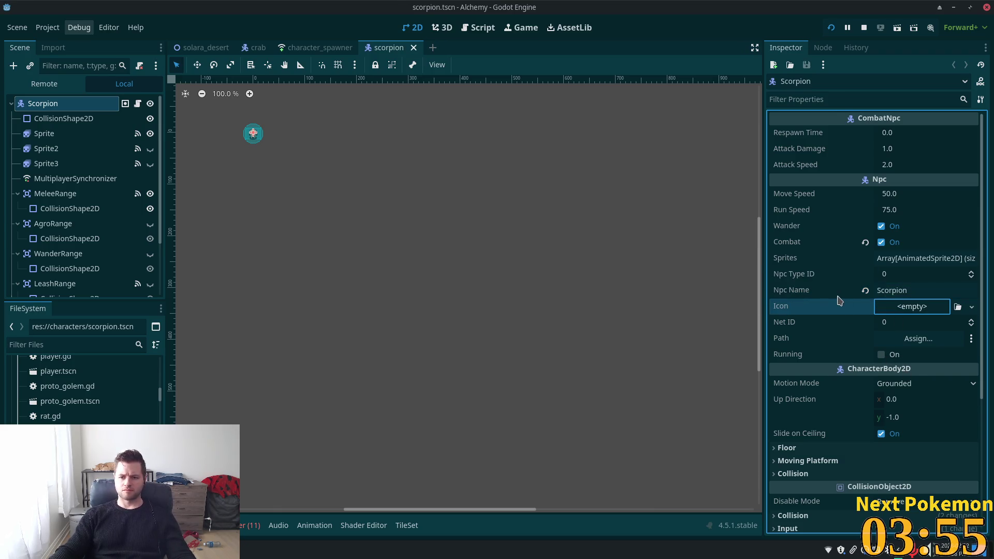
# Start editing the Npc Type ID value, then bring up the root node's crab script
pyautogui.click(917, 290)
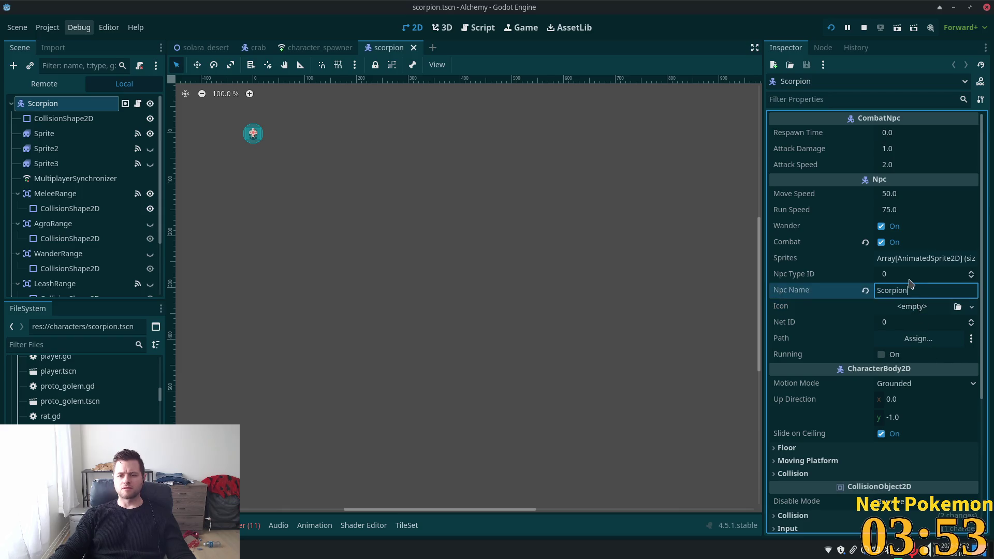
pyautogui.click(909, 276)
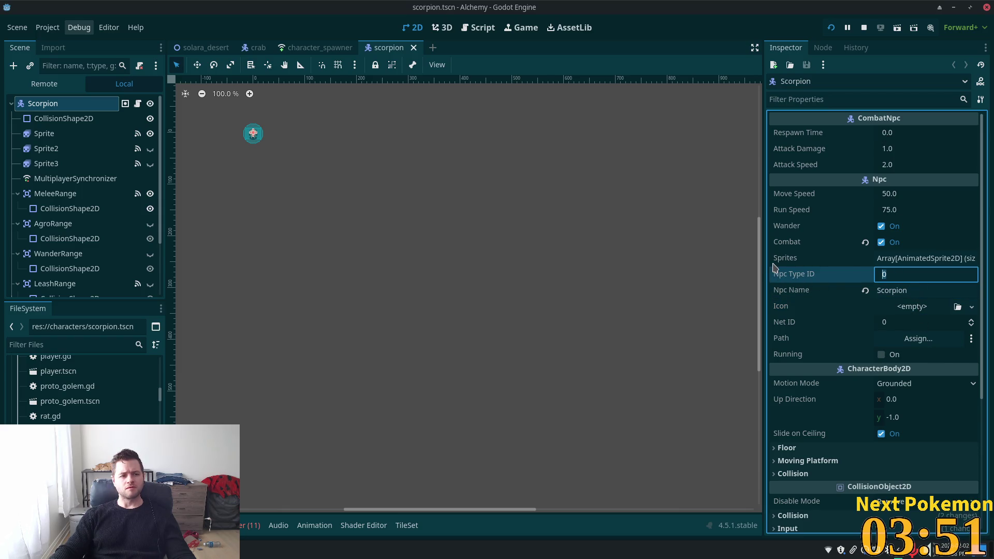
pyautogui.click(138, 104)
# Copy the crab script's code and detach crab.gd from the Scorpion root
pyautogui.hotkey('ctrl', 'a')
pyautogui.hotkey('ctrl', 'c')
pyautogui.click(65, 162)
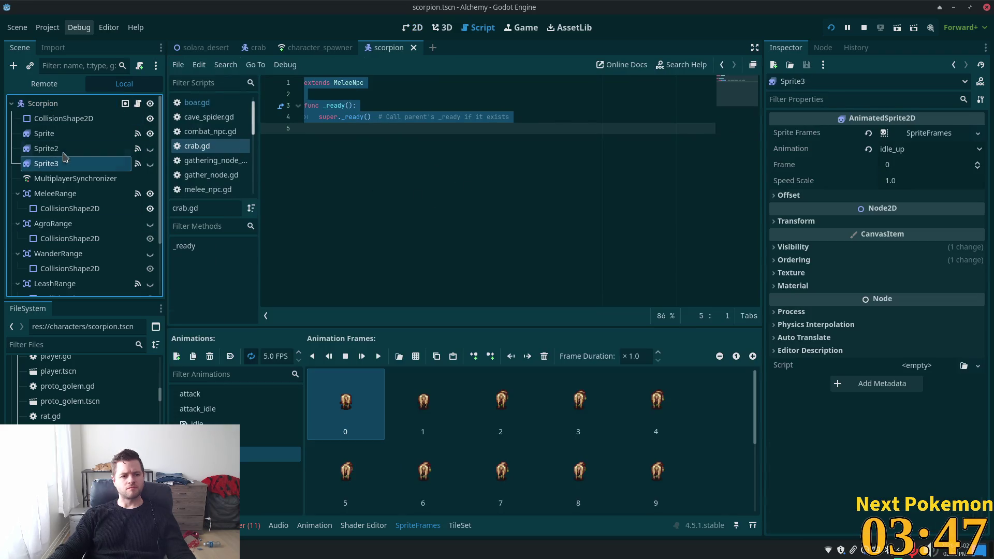
pyautogui.click(53, 106)
pyautogui.click(139, 65)
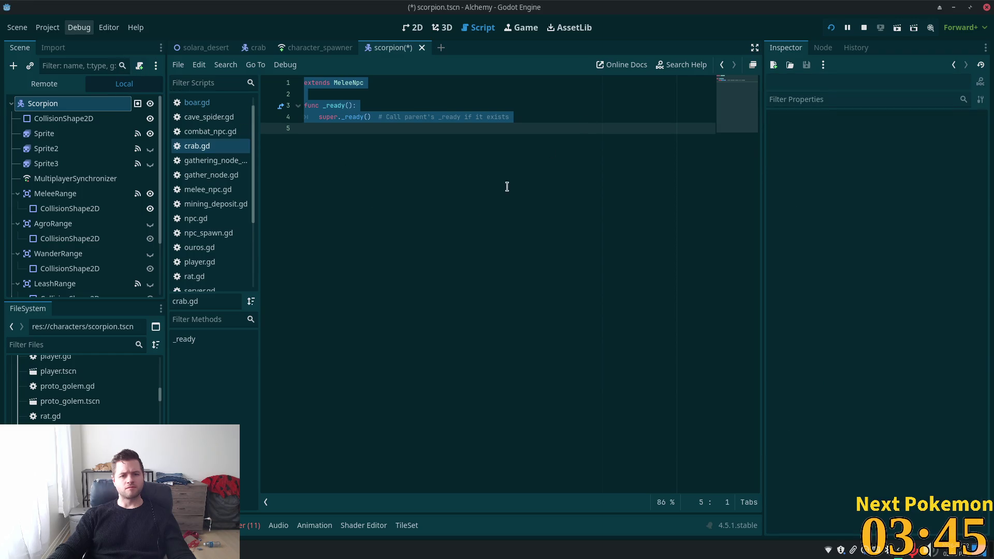
pyautogui.click(376, 182)
# Attach a new res://characters/scorpion.gd script, paste the crab code in, and save it
pyautogui.click(73, 104)
pyautogui.click(139, 65)
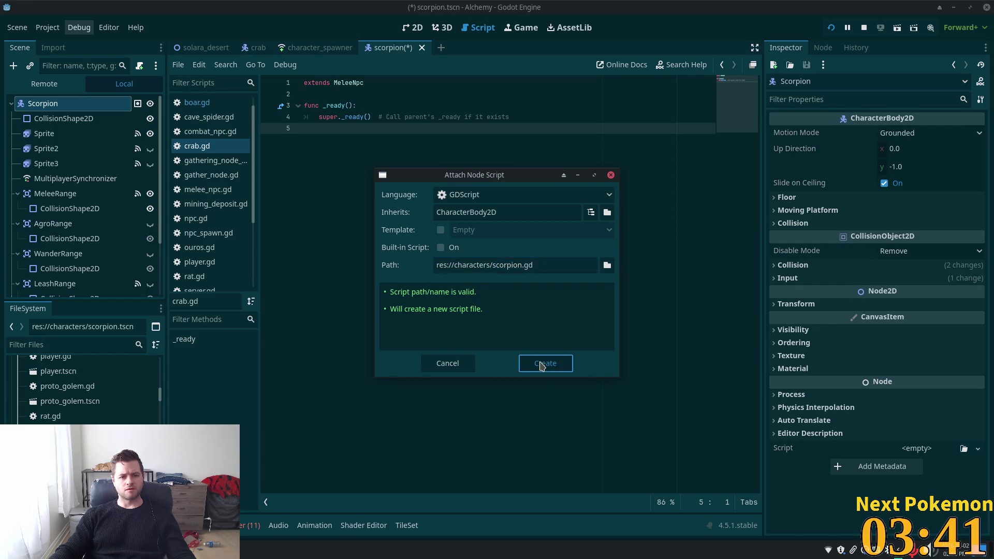
pyautogui.click(545, 363)
pyautogui.hotkey('ctrl', 'v')
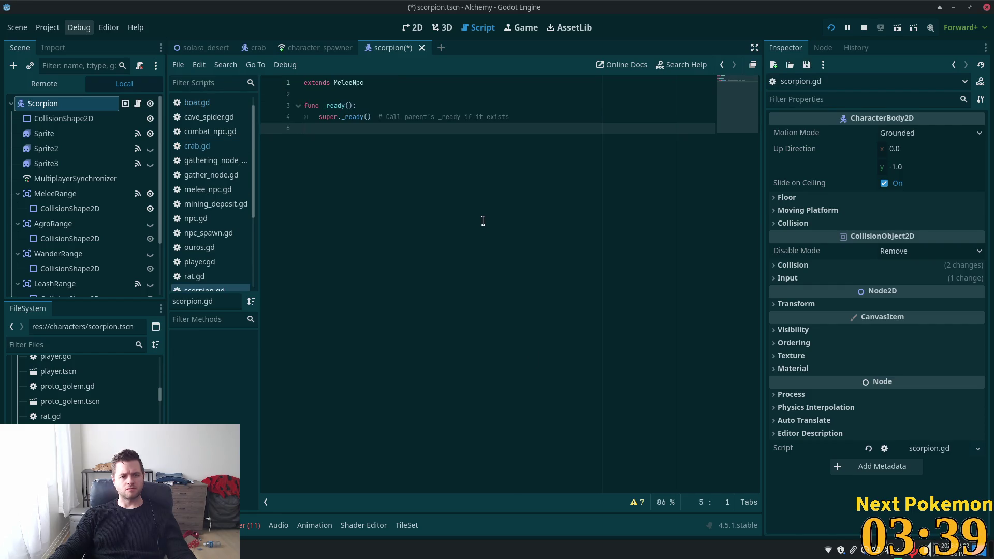
pyautogui.hotkey('ctrl', 's')
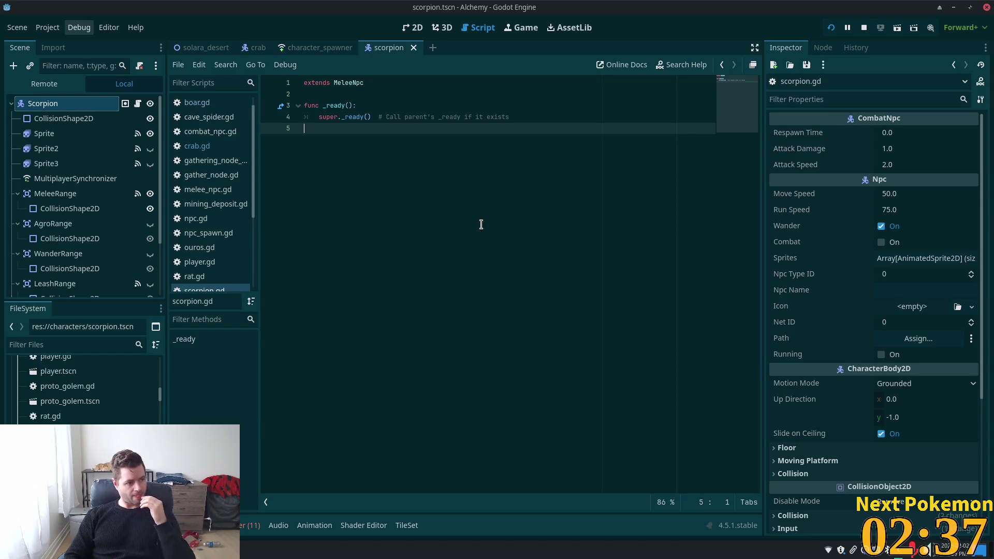
# Save the scorpion scene, add scorpion.tscn as Auto Spawn List Element 16, and save the spawner
pyautogui.hotkey('ctrl', 's')
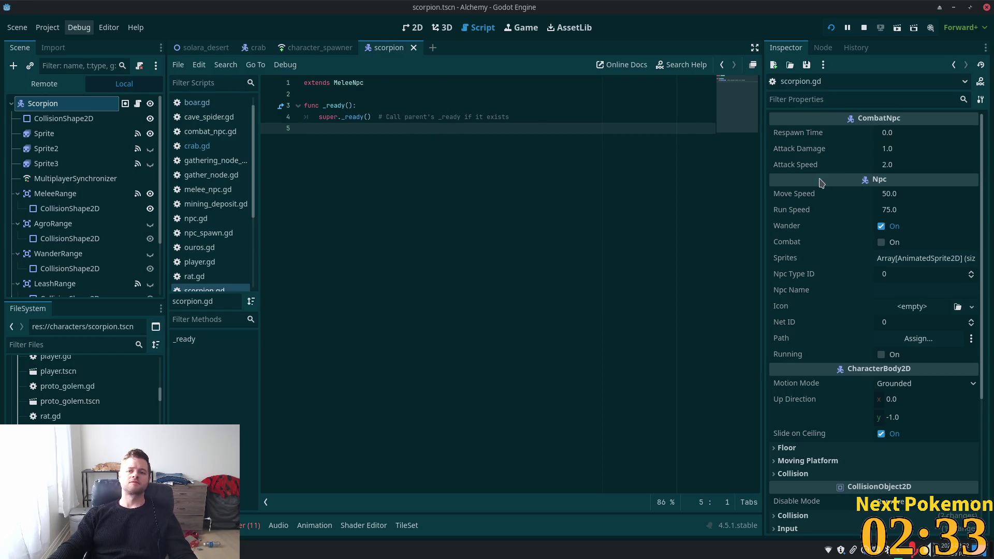
pyautogui.click(318, 47)
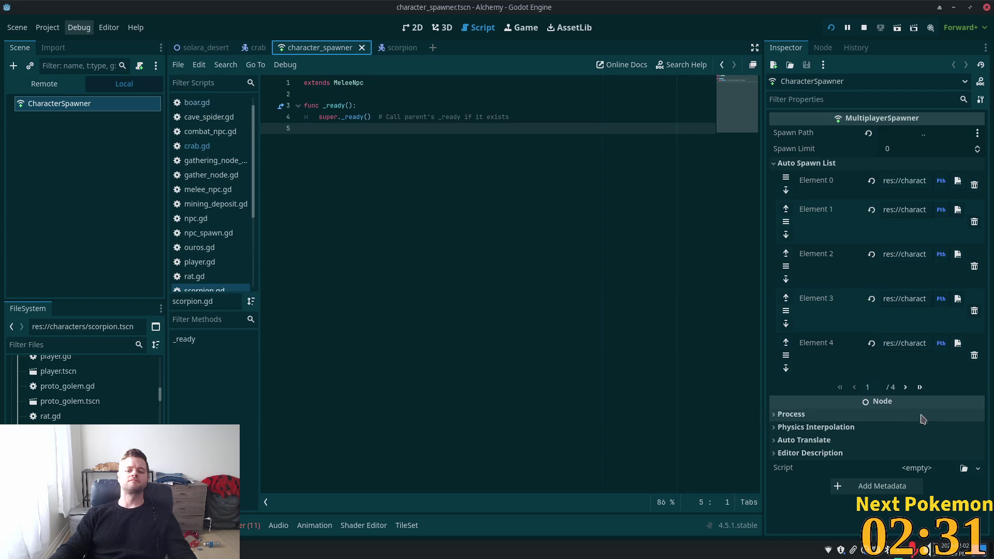
pyautogui.click(921, 388)
pyautogui.click(892, 203)
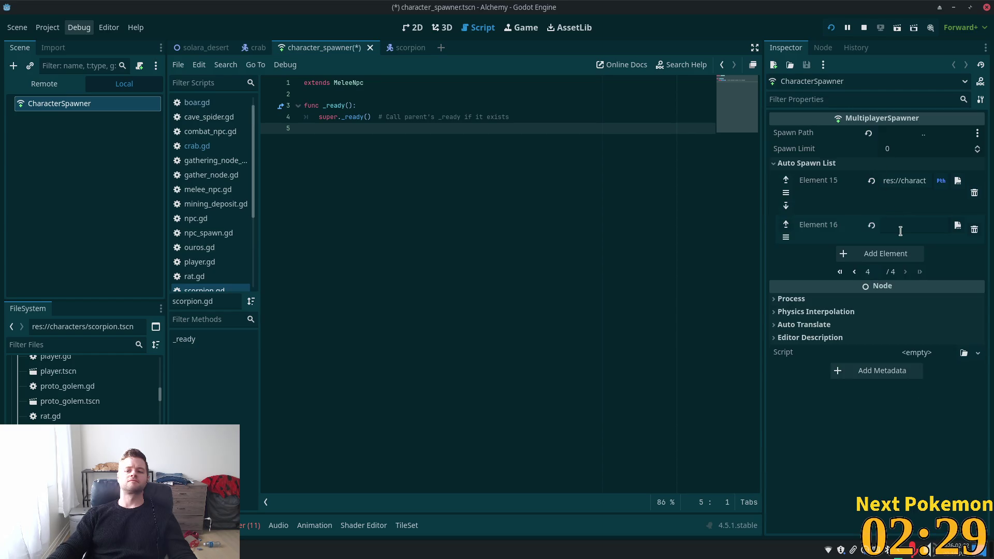
pyautogui.moveTo(62, 446)
pyautogui.mouseDown()
pyautogui.moveTo(793, 228)
pyautogui.moveTo(906, 228)
pyautogui.mouseUp()
pyautogui.hotkey('ctrl', 's')
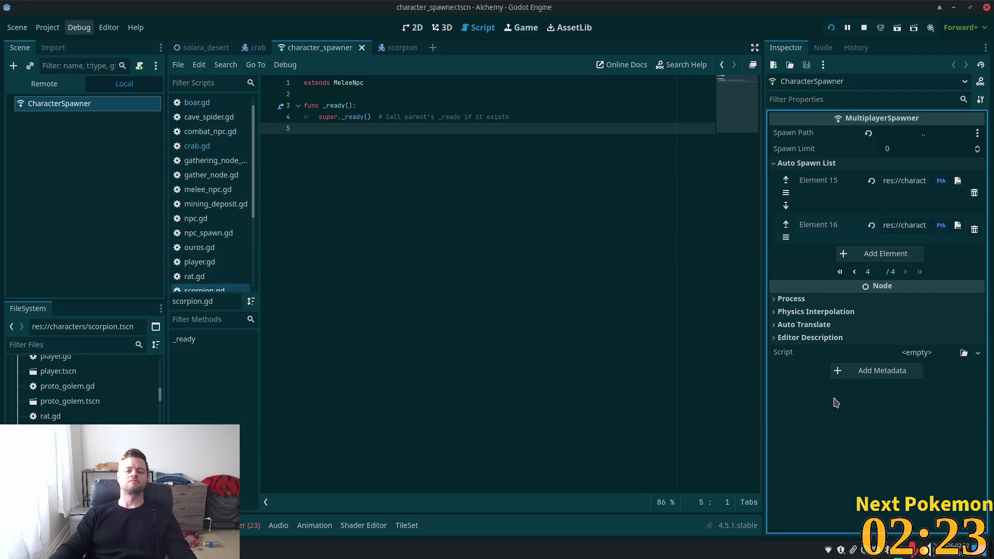